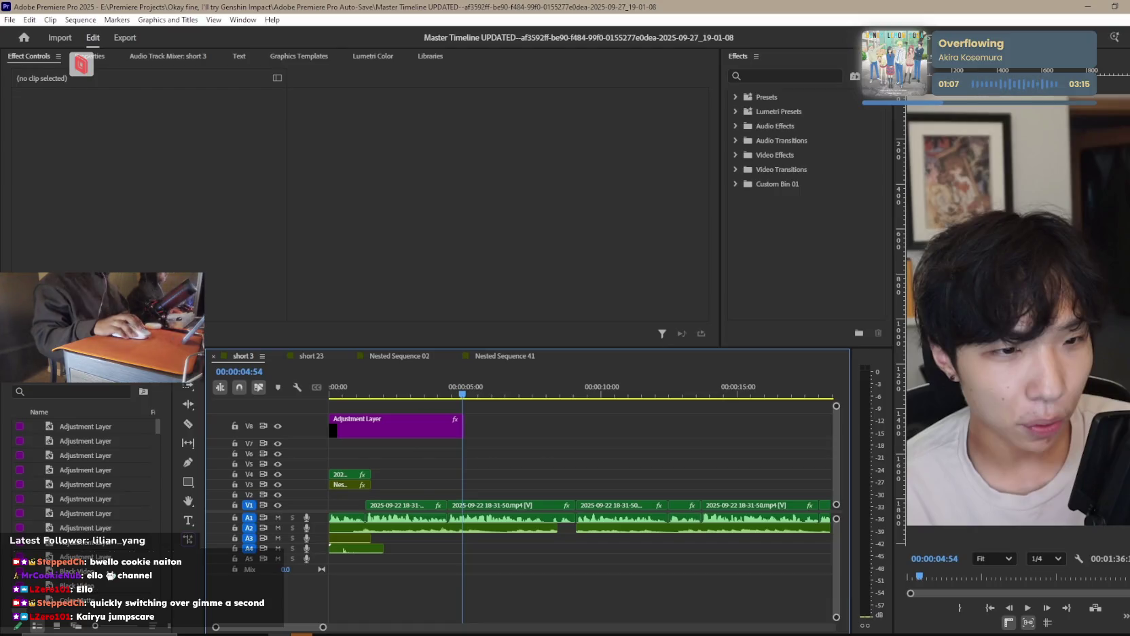
Play short 3 from the beginning to review it.
key(Home)
key(space)
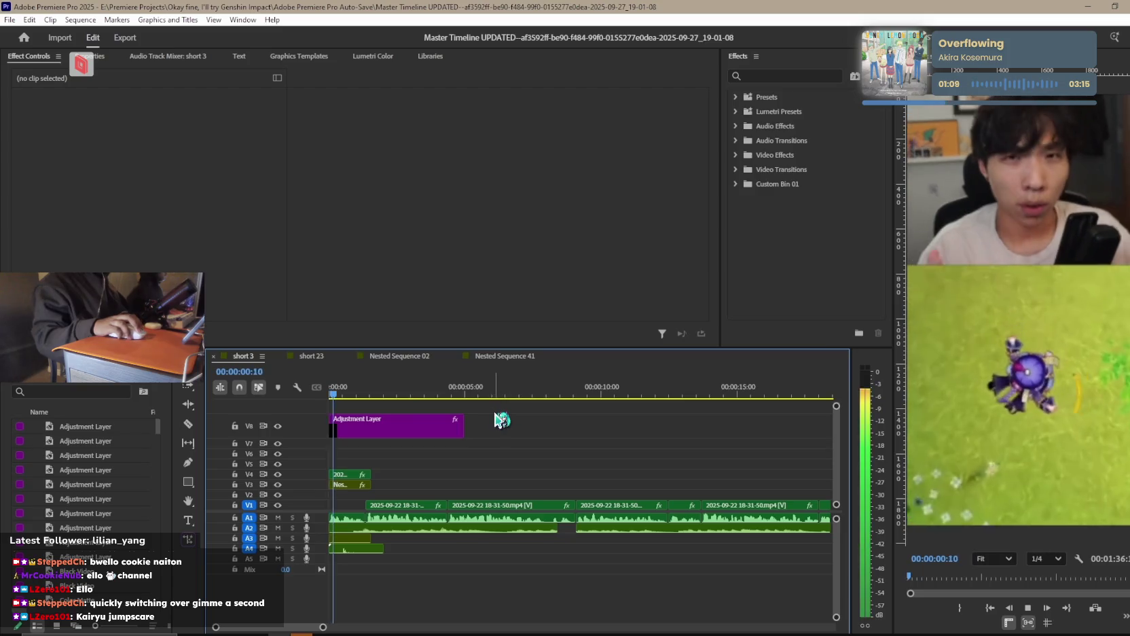
key(space)
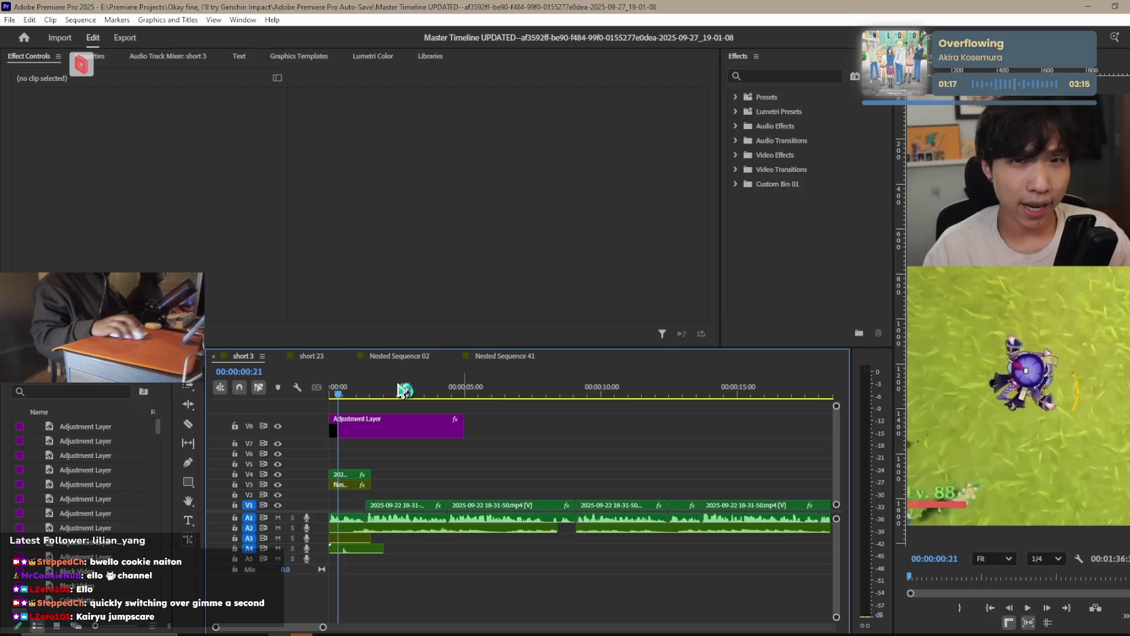
Search the project for 'master', open Master Timeline in its own tab, and return to short 3.
click(96, 389)
text(mast)
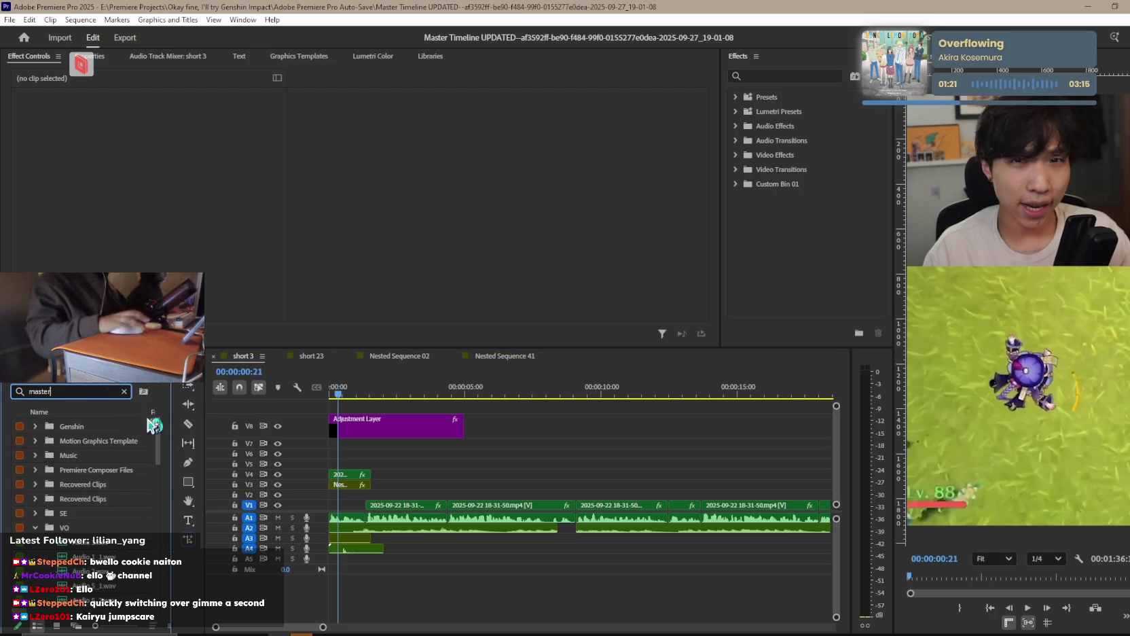
text(er)
click(106, 442)
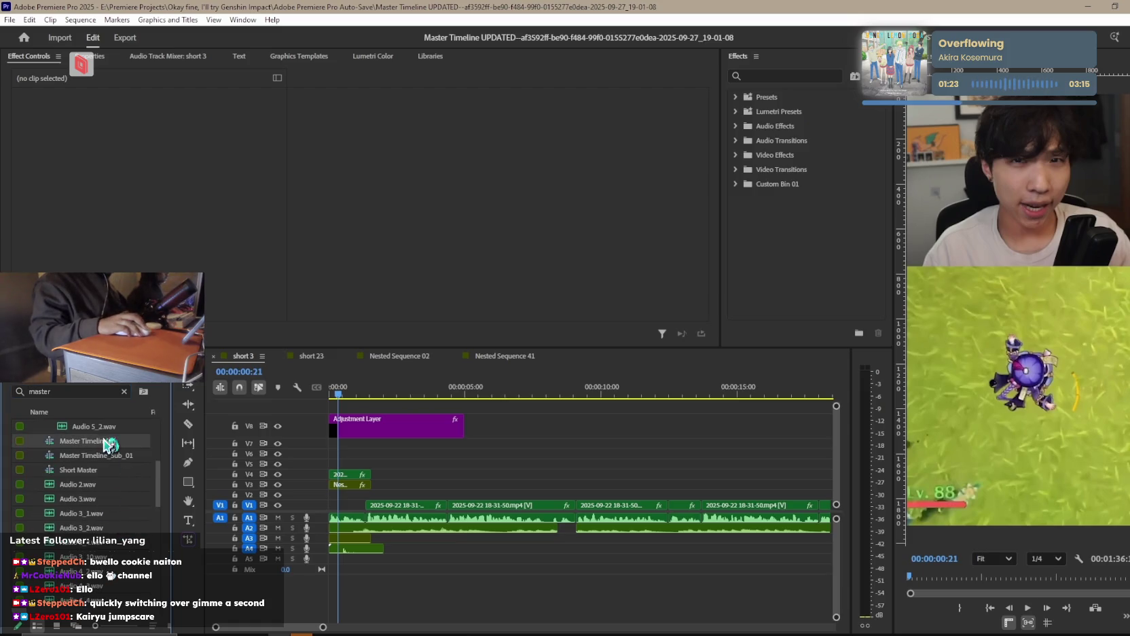
double_click(46, 447)
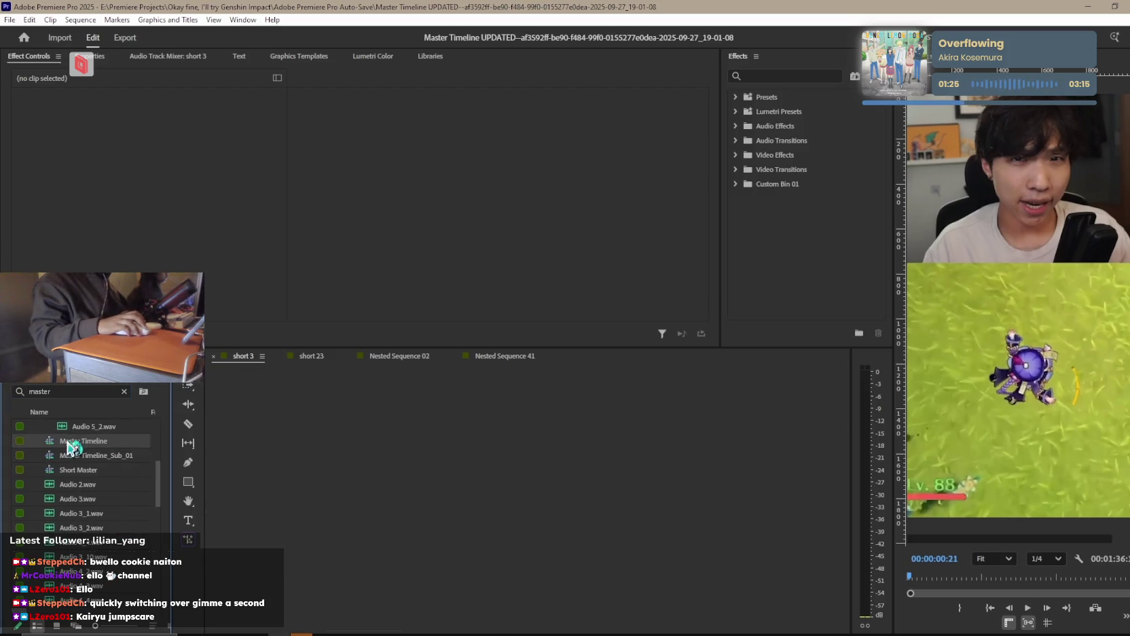
drag(435, 369, 217, 363)
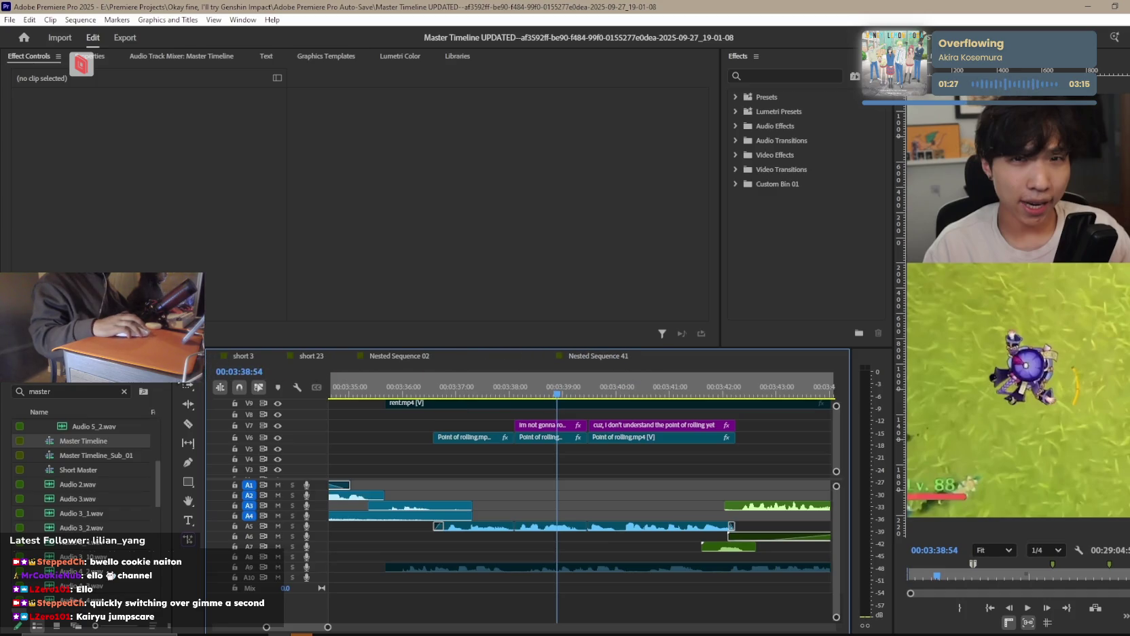
click(337, 356)
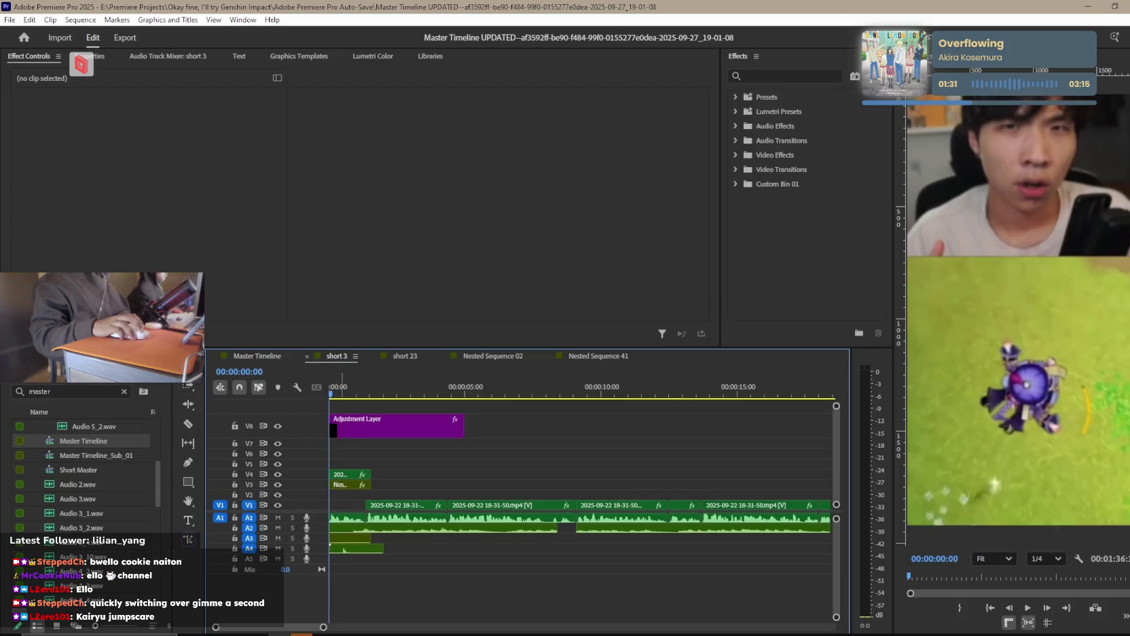
Play short 3, then trim the start of the A2 music clip with a fade-in ramp.
key(space)
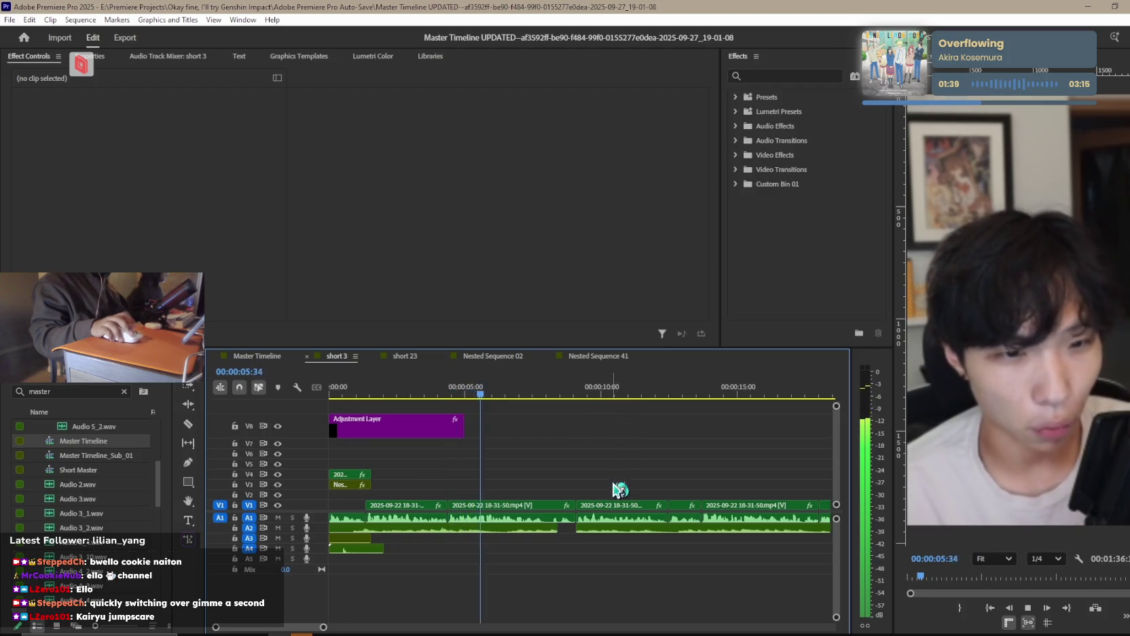
alt+scroll(615, 484, up, 2)
click(532, 527)
alt+scroll(552, 540, up, 2)
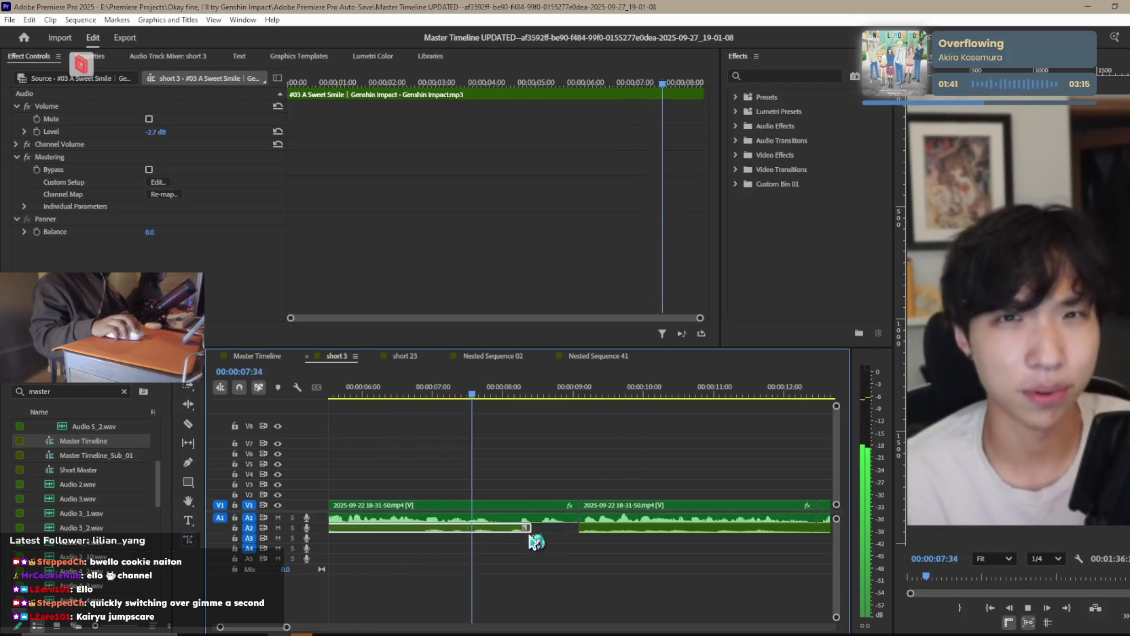
key(space)
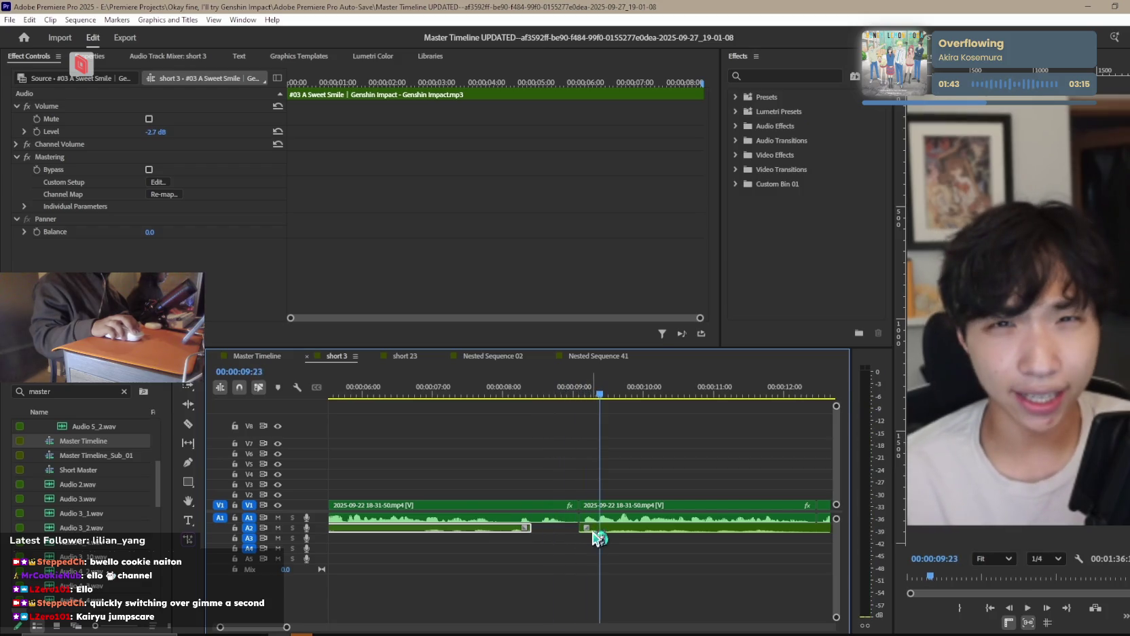
drag(596, 536, 612, 536)
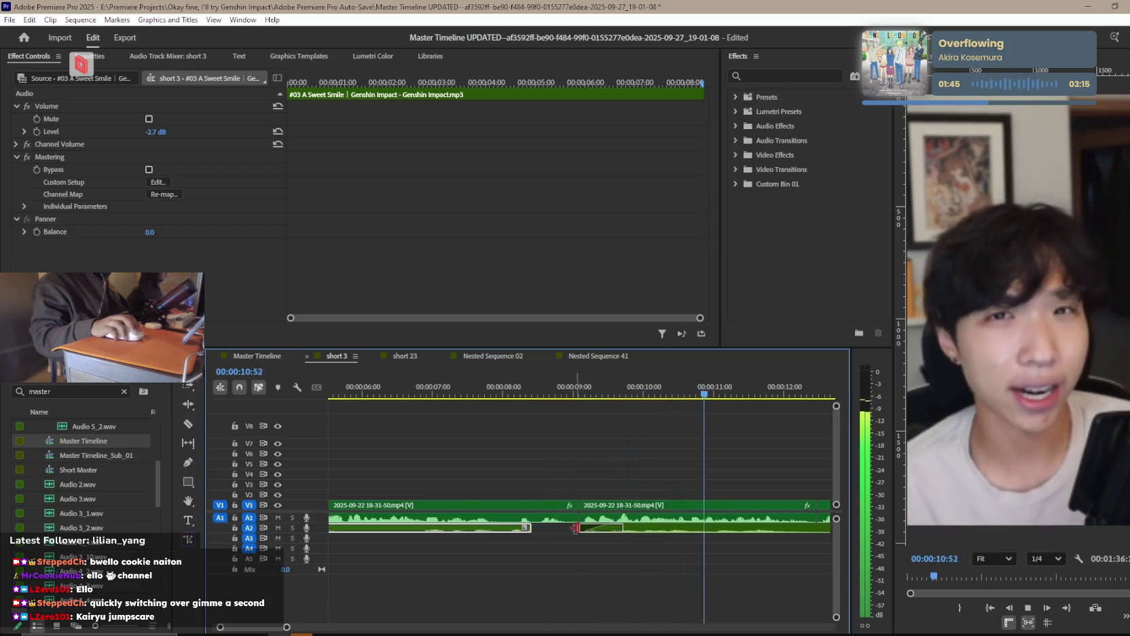
key(space)
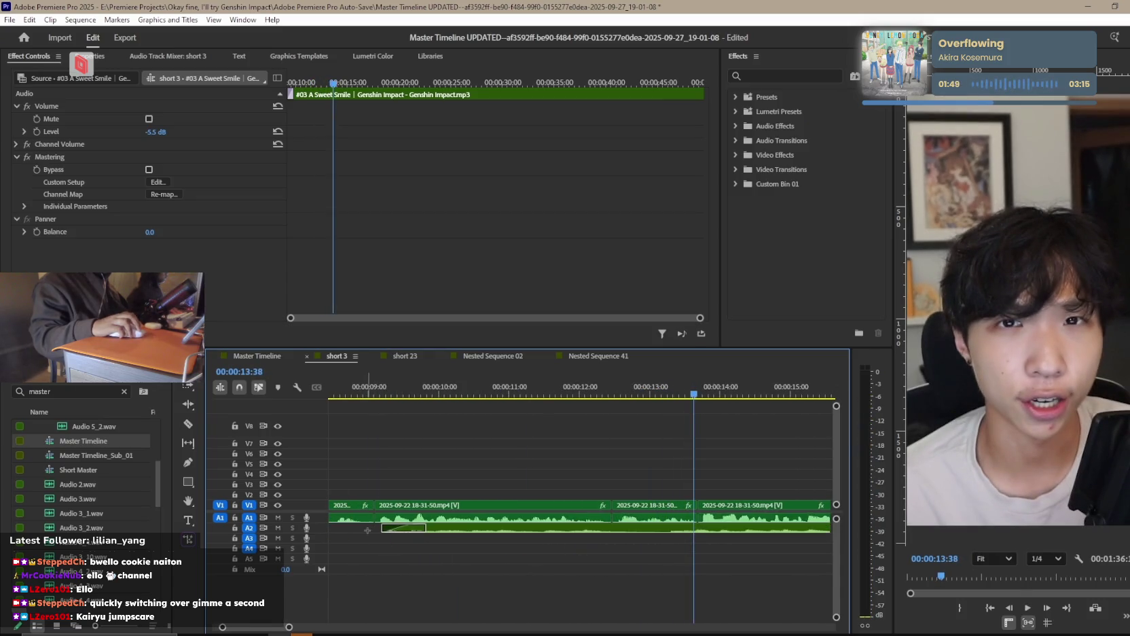
Slide the A Sweet Smile music later so it starts around 00:00:08:25.
mouse_move(379, 530)
mouse_down()
mouse_move(328, 529)
mouse_move(499, 542)
mouse_move(422, 535)
mouse_up()
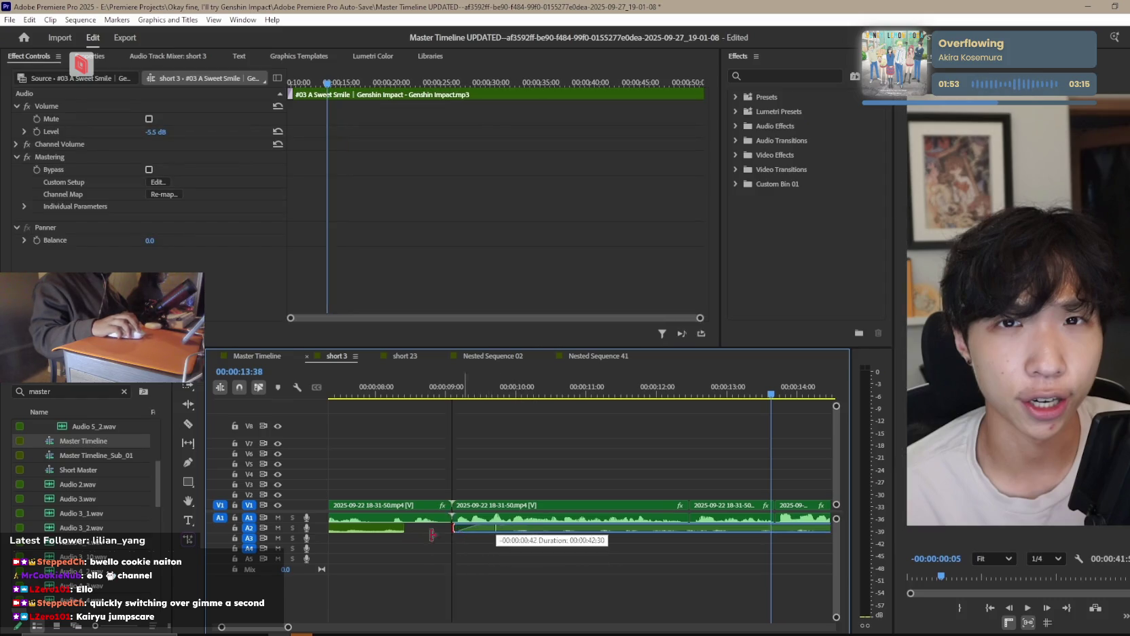
click(400, 392)
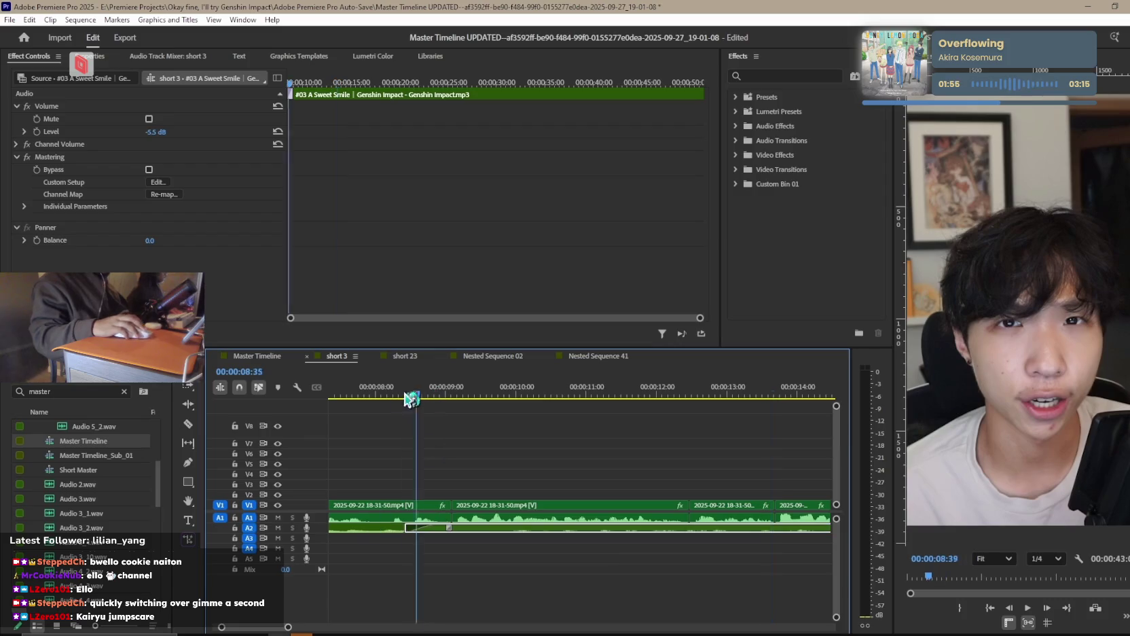
click(467, 468)
key(space)
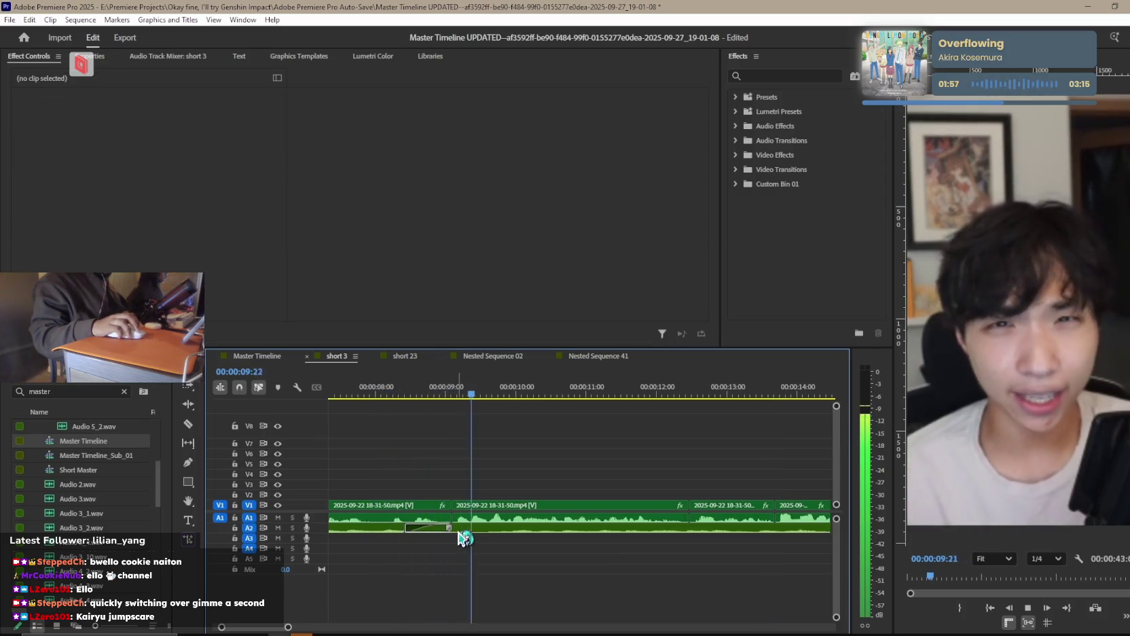
mouse_move(461, 529)
mouse_down()
mouse_move(496, 532)
mouse_move(468, 533)
mouse_up()
key(space)
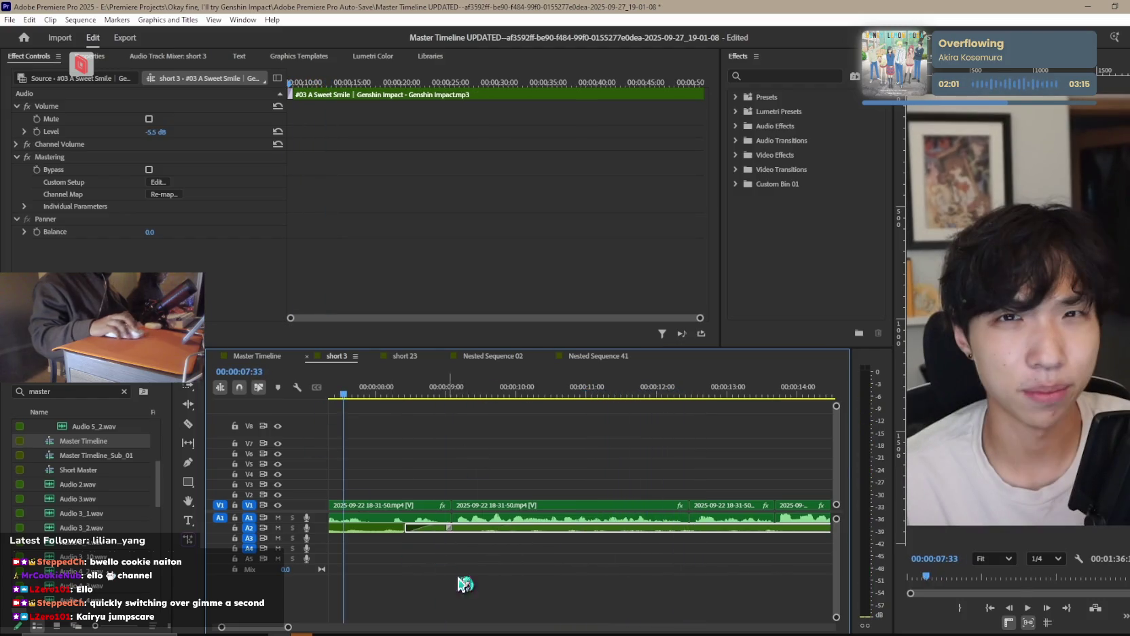
mouse_move(476, 528)
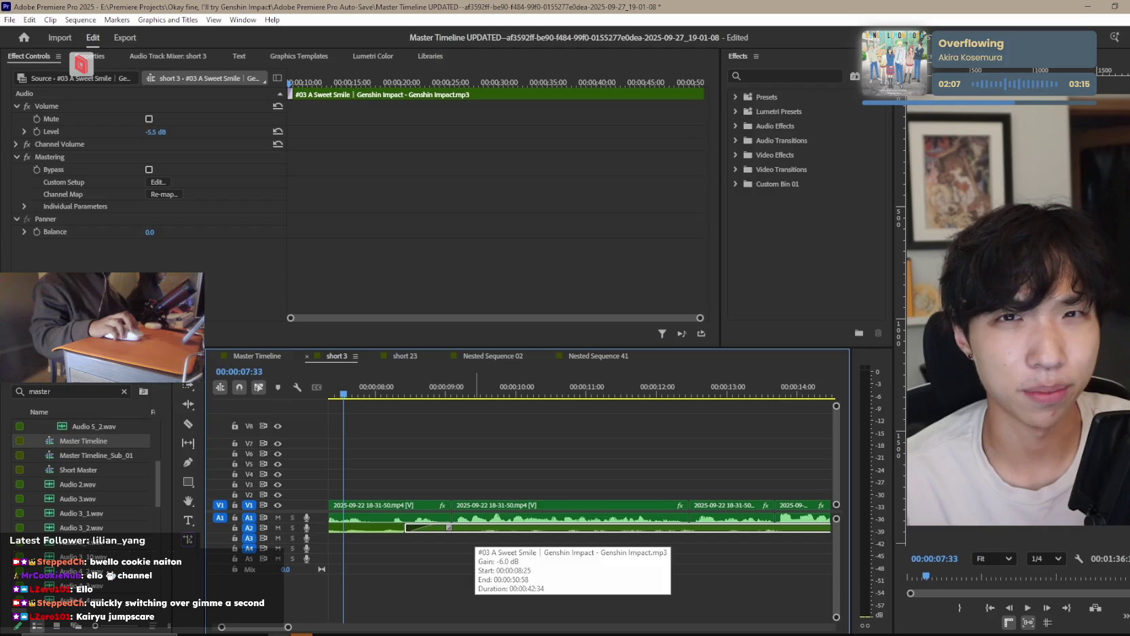
click(764, 584)
key(Home)
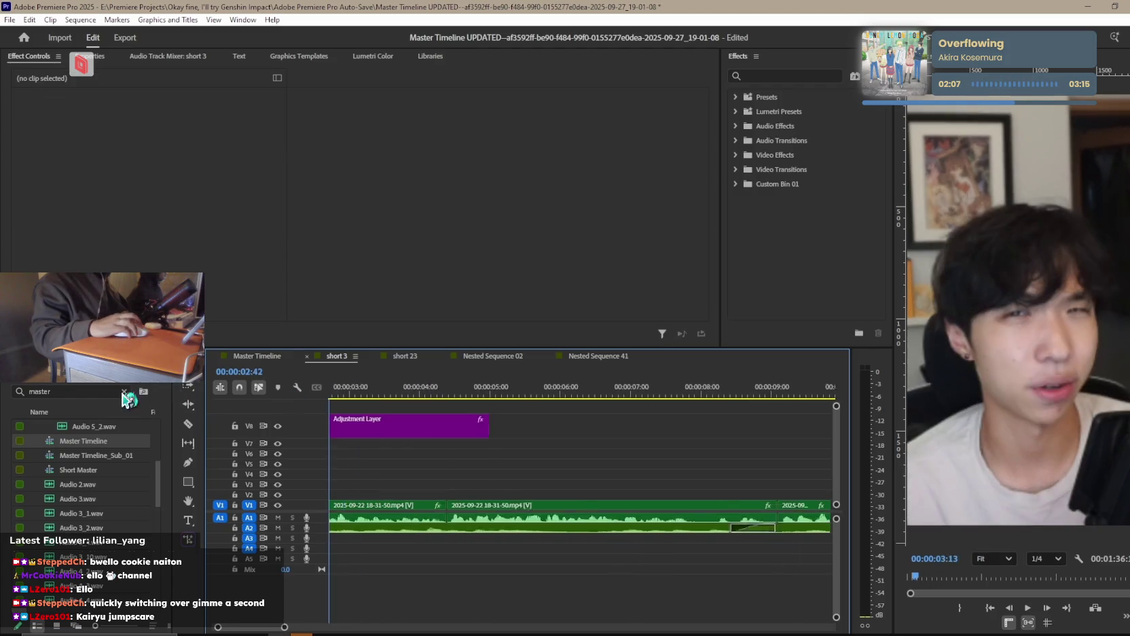
Review short 3 zoomed out and delete the fall damage sound effect on A5.
key(minus)
key(space)
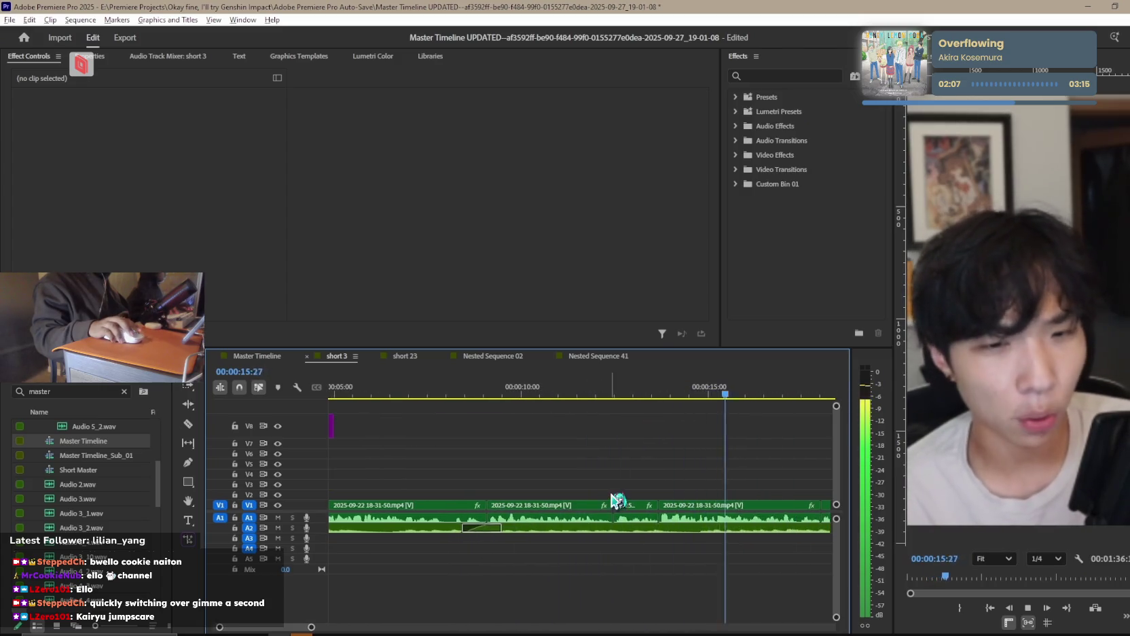
key(minus)
key(space)
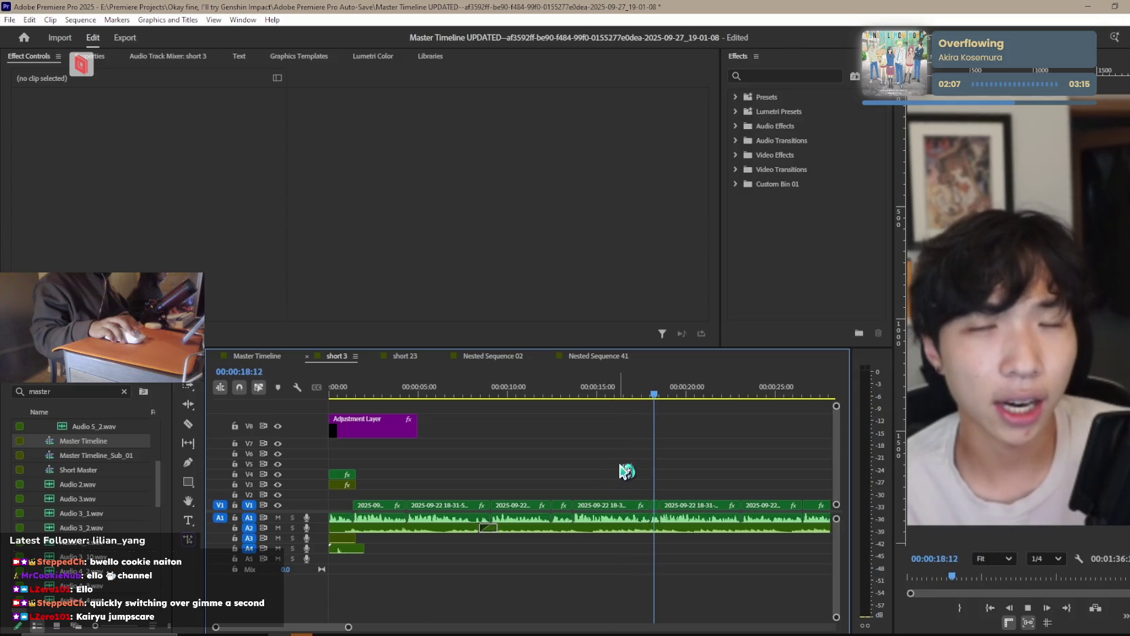
key(space)
key(minus)
key(minus)
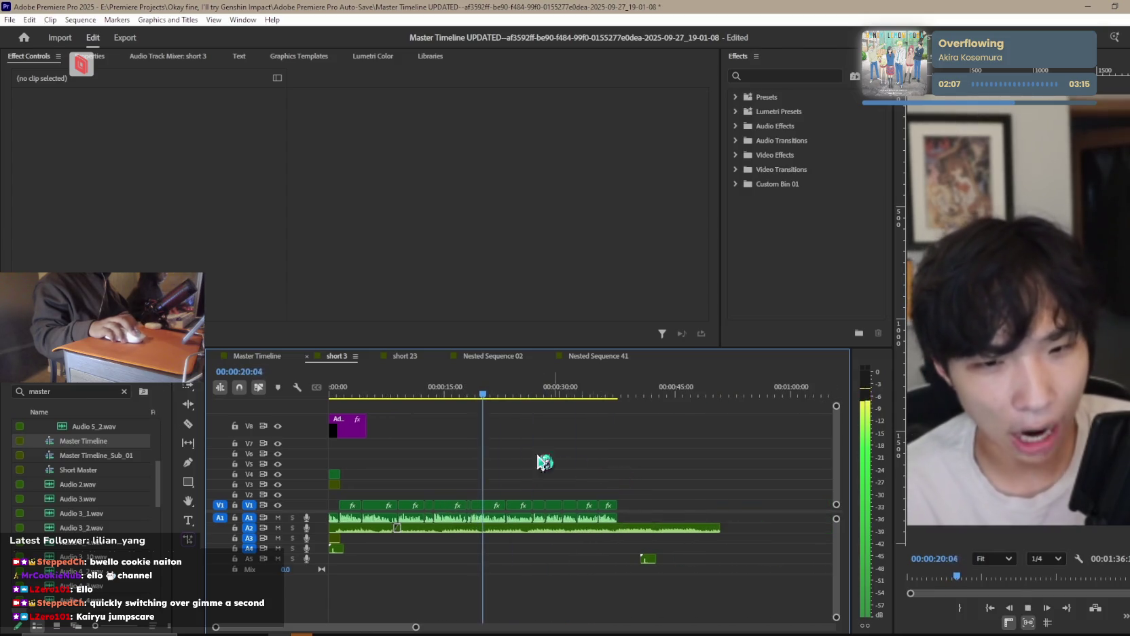
key(space)
key(Home)
click(645, 558)
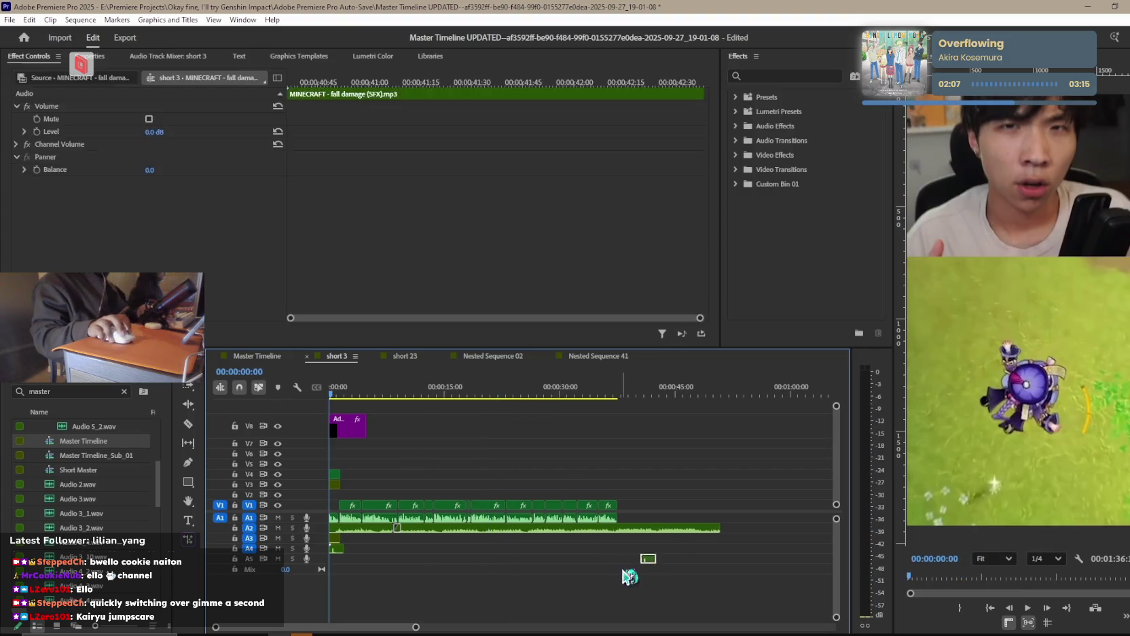
key(Delete)
Replay short 3 zoomed in and select the Nested Sequence 02 clip on V3 to view its motion.
key(space)
key(equal)
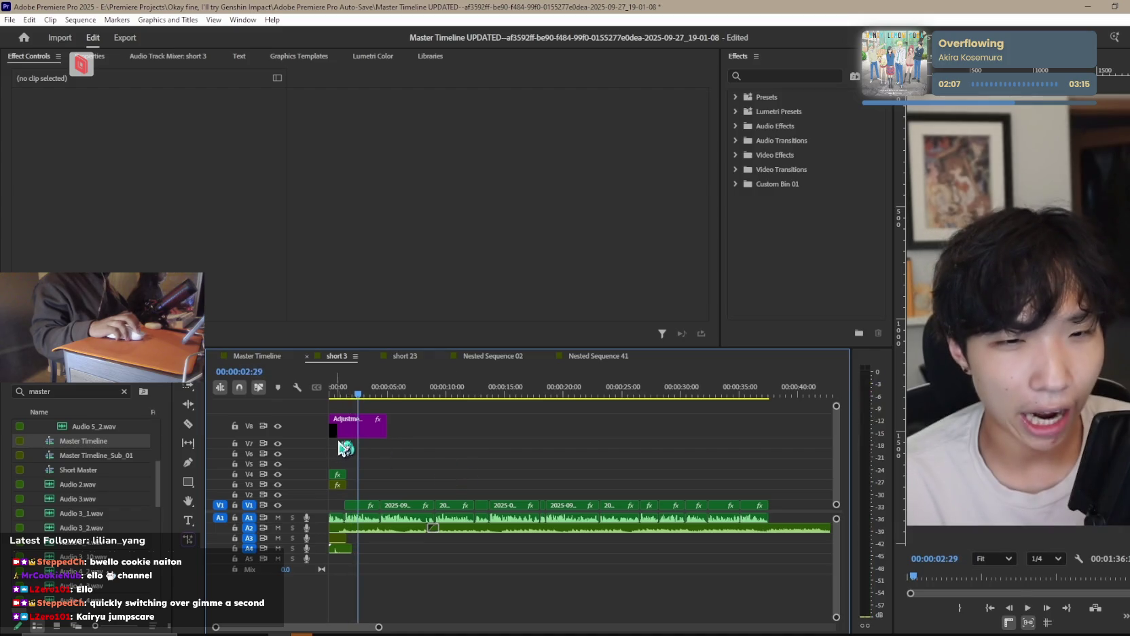
key(Home)
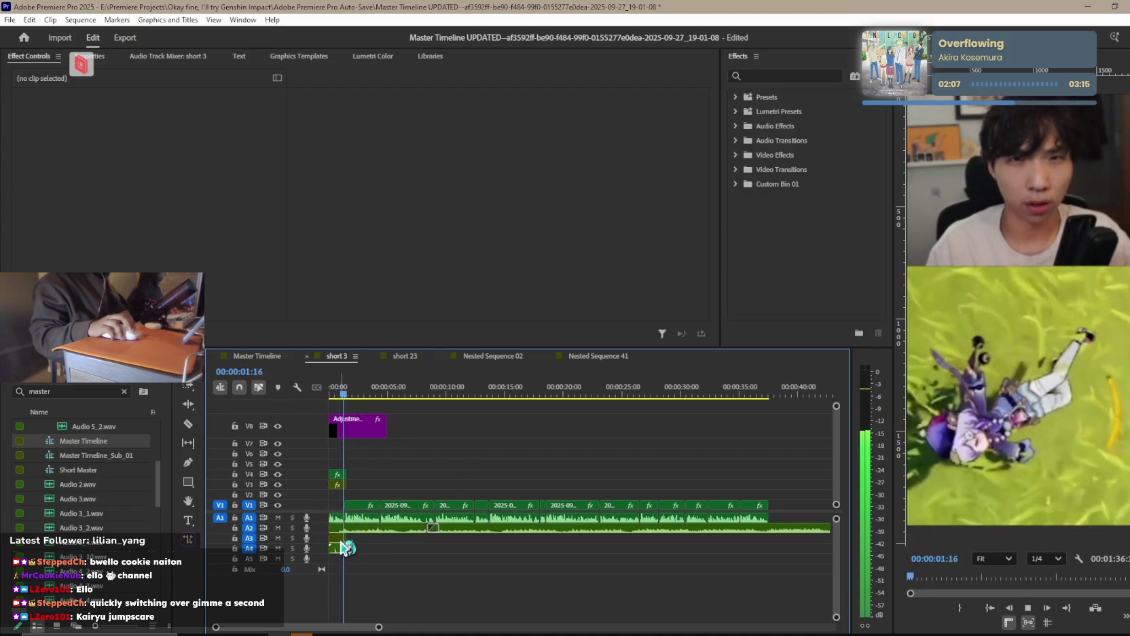
key(equal)
key(equal)
click(384, 540)
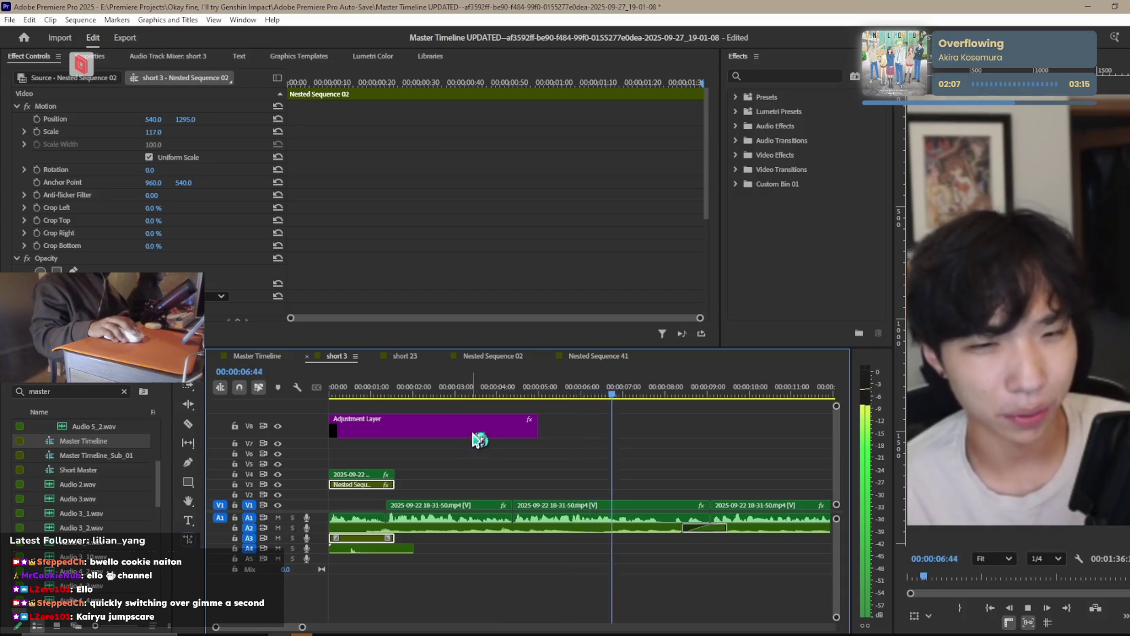
key(minus)
key(space)
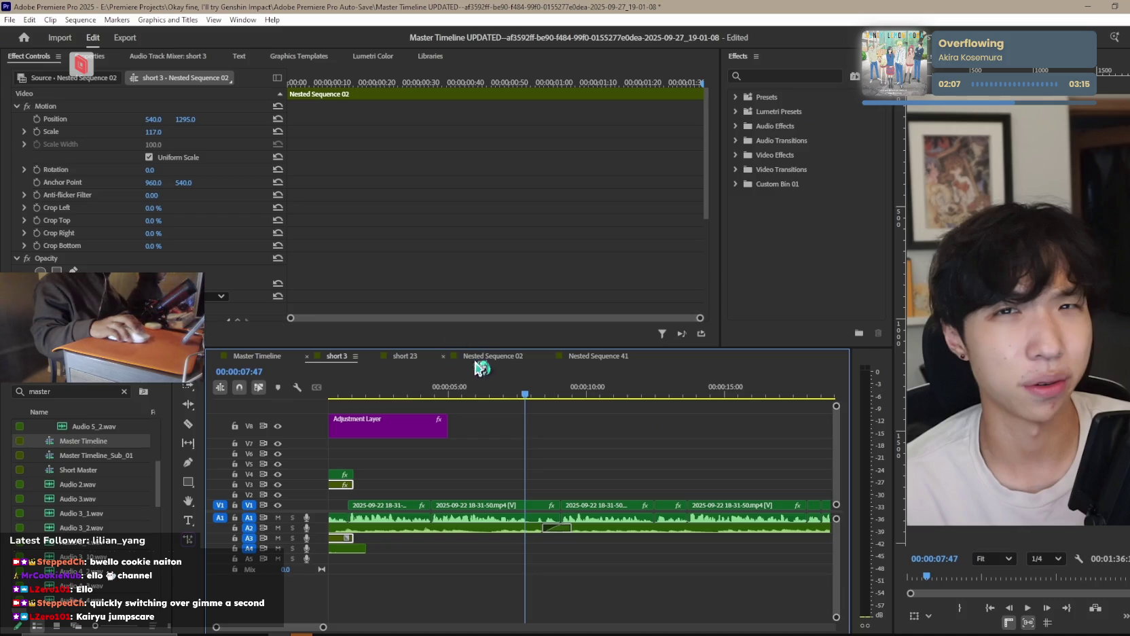
click(257, 356)
Zoom the Master Timeline in around 00:12:19 and play from about 00:12:17.
key(minus)
key(minus)
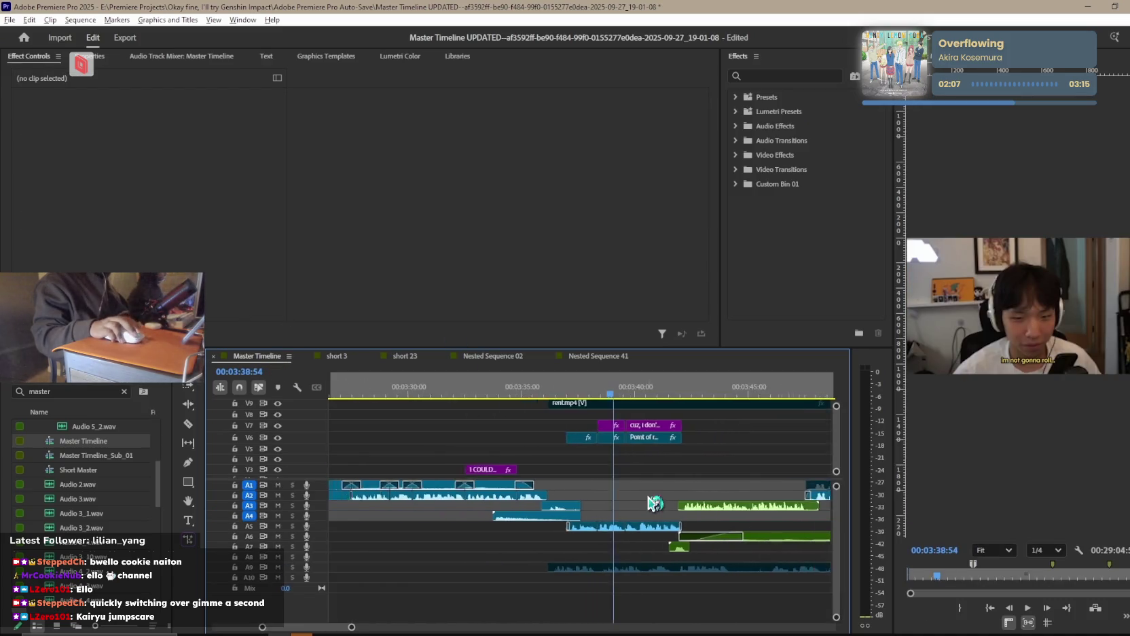
key(minus)
key(minus)
key(minus)
key(minus)
key(minus)
key(minus)
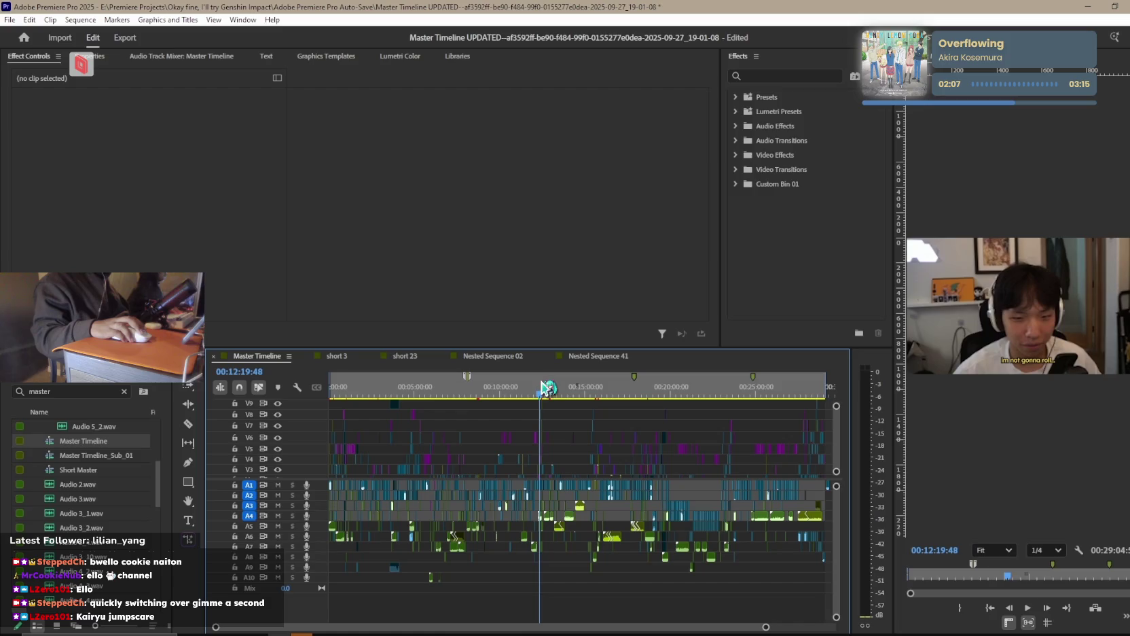
key(equal)
key(equal)
key(equal)
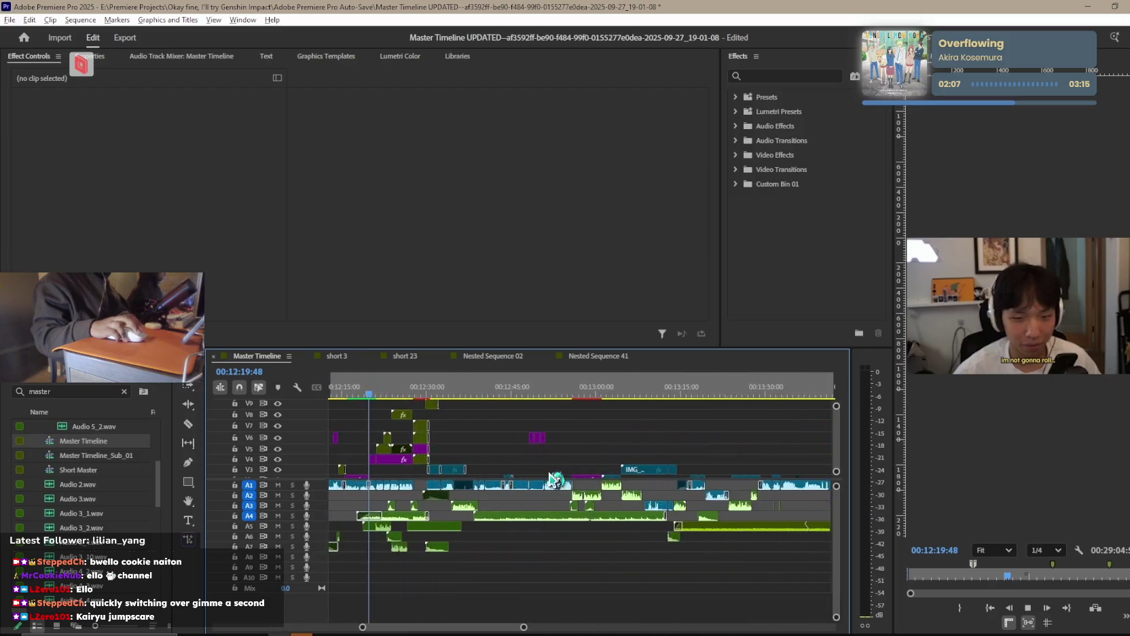
key(equal)
key(equal)
key(equal)
key(equal)
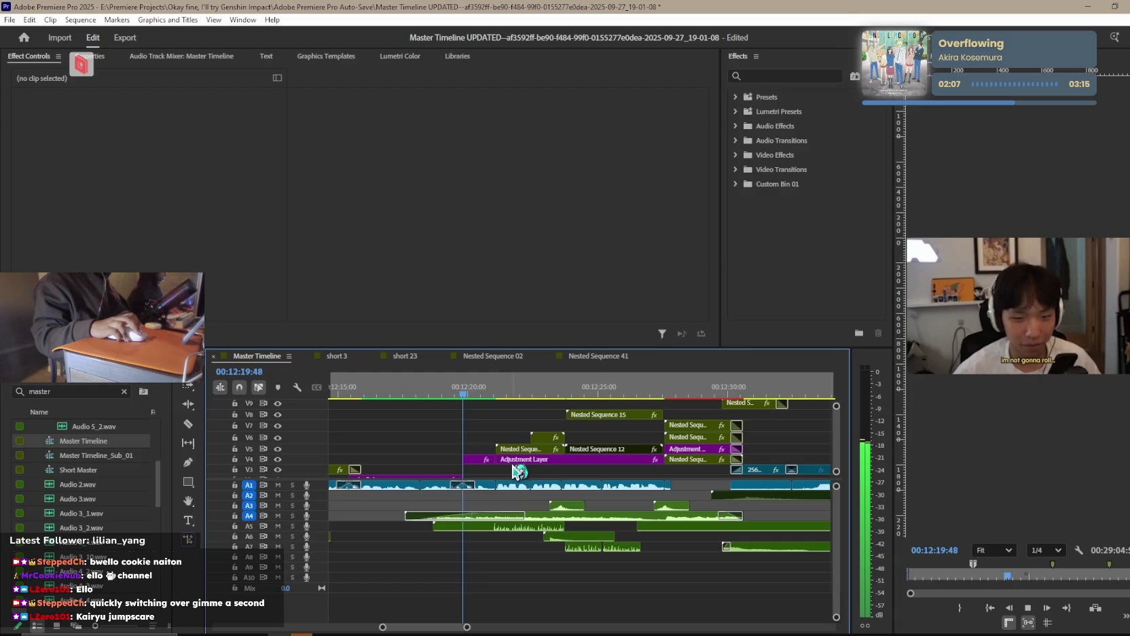
key(space)
click(416, 392)
click(394, 393)
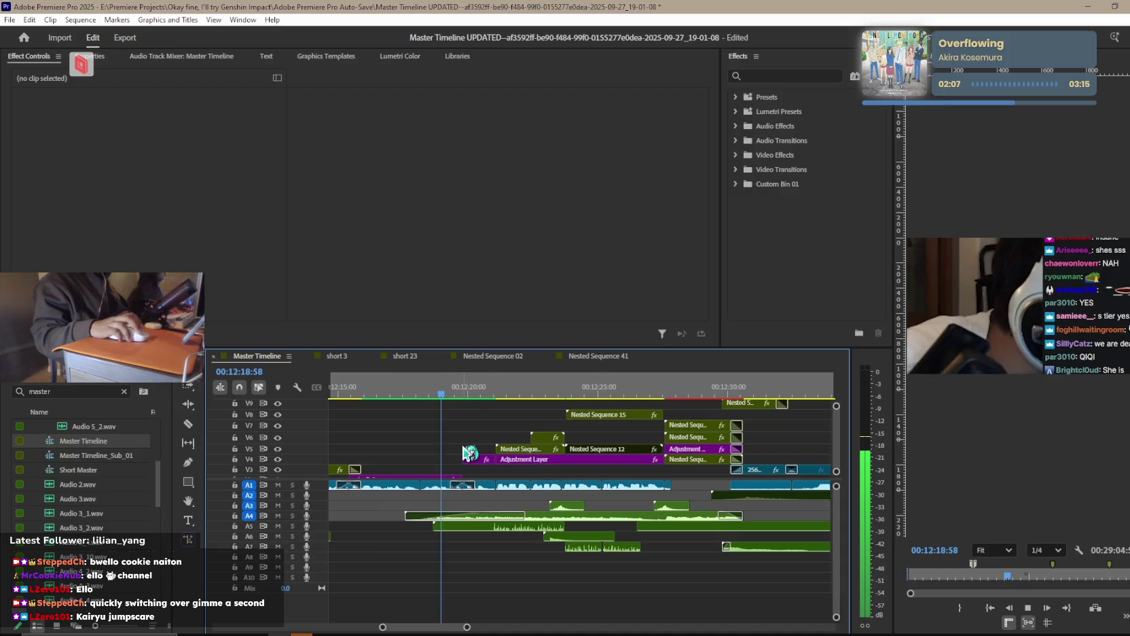
key(space)
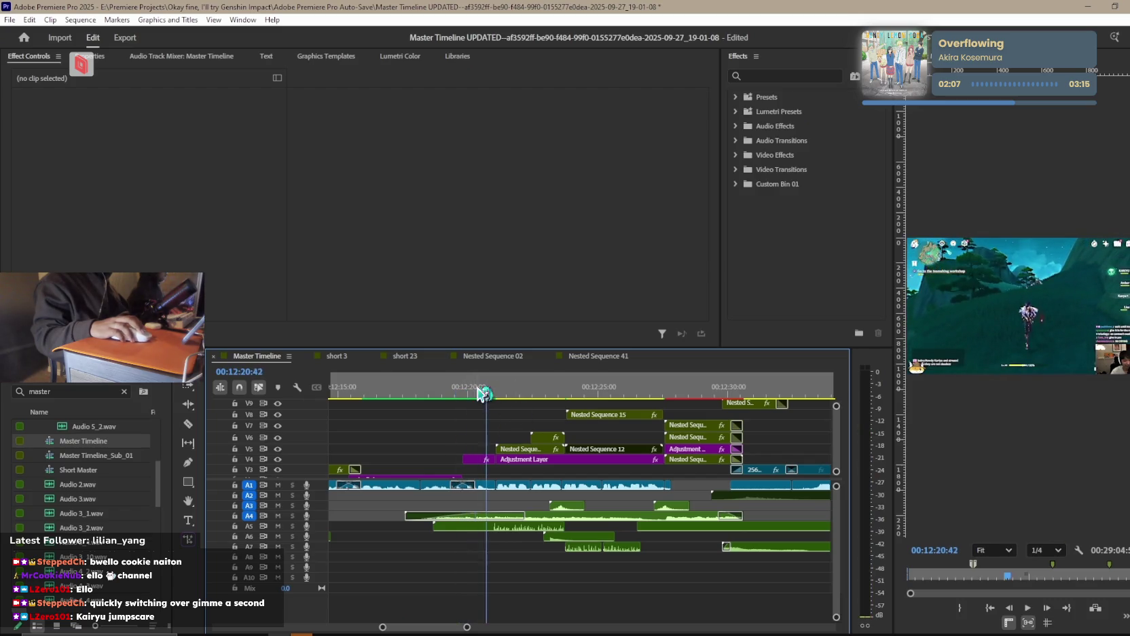
Park at 00:12:18 and inspect the xdy0Bvb.png overlay: Scale 349.0, Position 1586.0, 527.4.
drag(479, 393, 427, 394)
scroll(435, 469, down, 2)
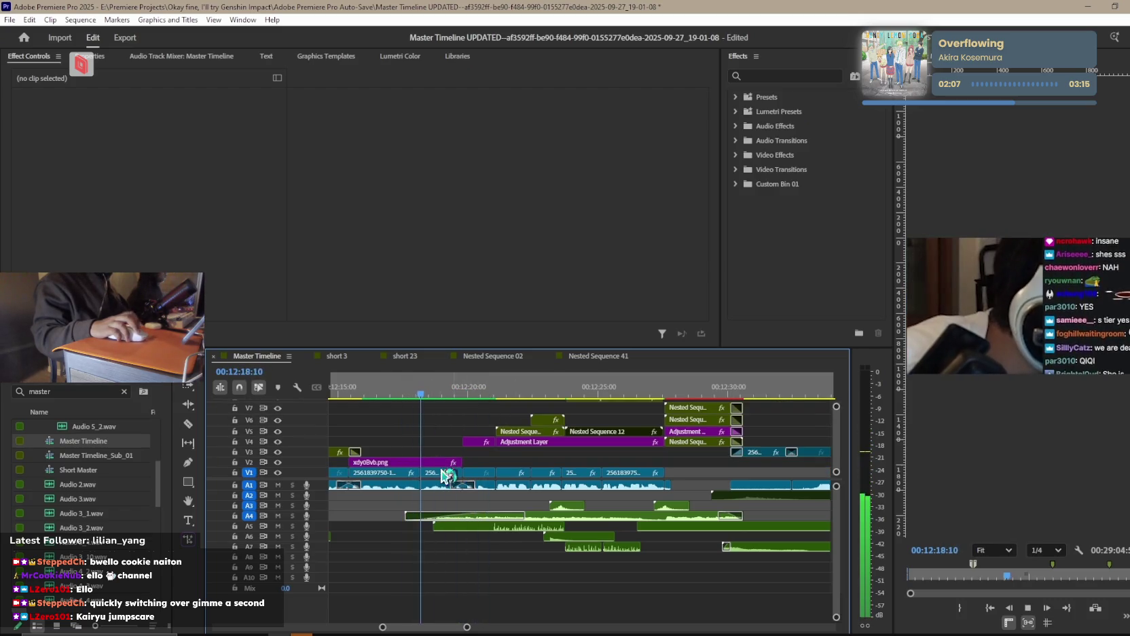
click(428, 468)
key(space)
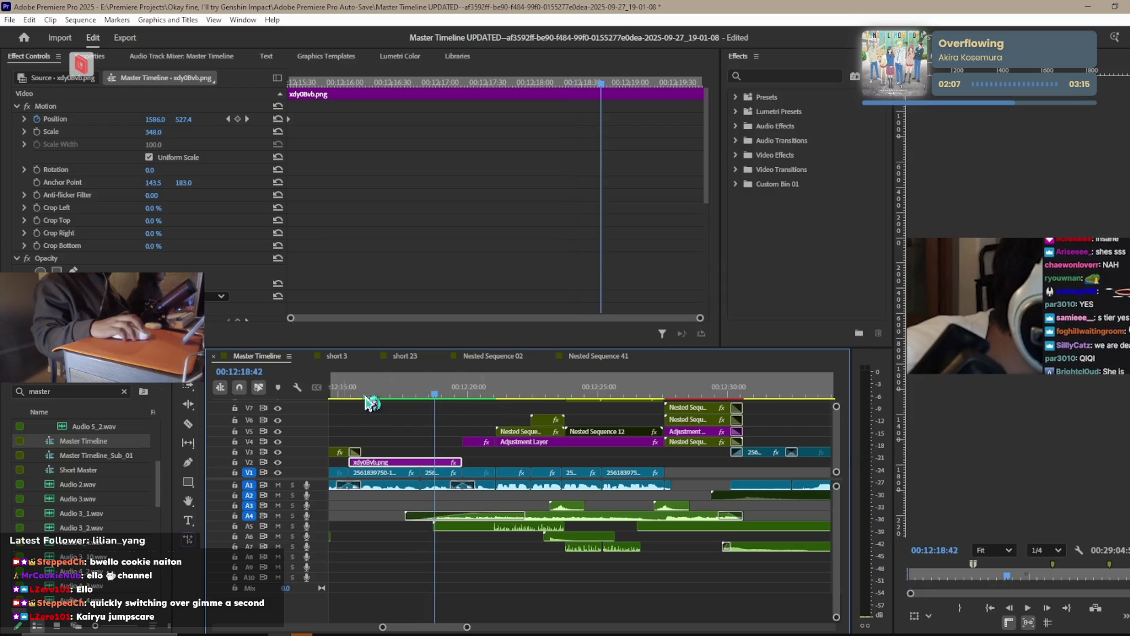
In short 3, shift the xdy0Bvb.png overlay on V2 earlier to about 5 seconds and preview it.
click(343, 357)
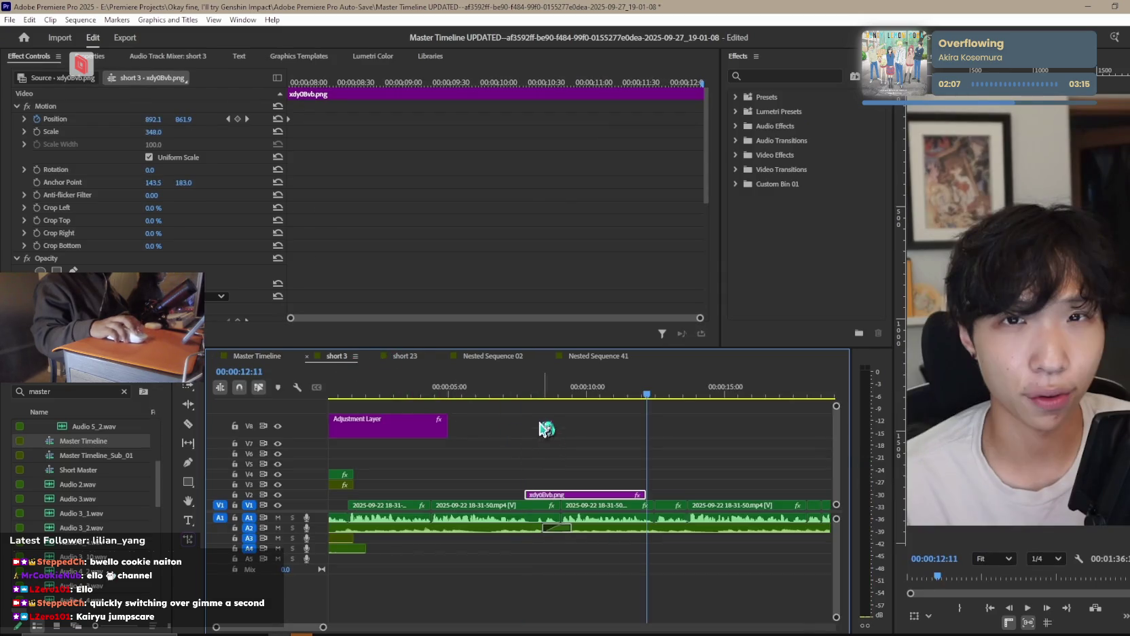
click(439, 394)
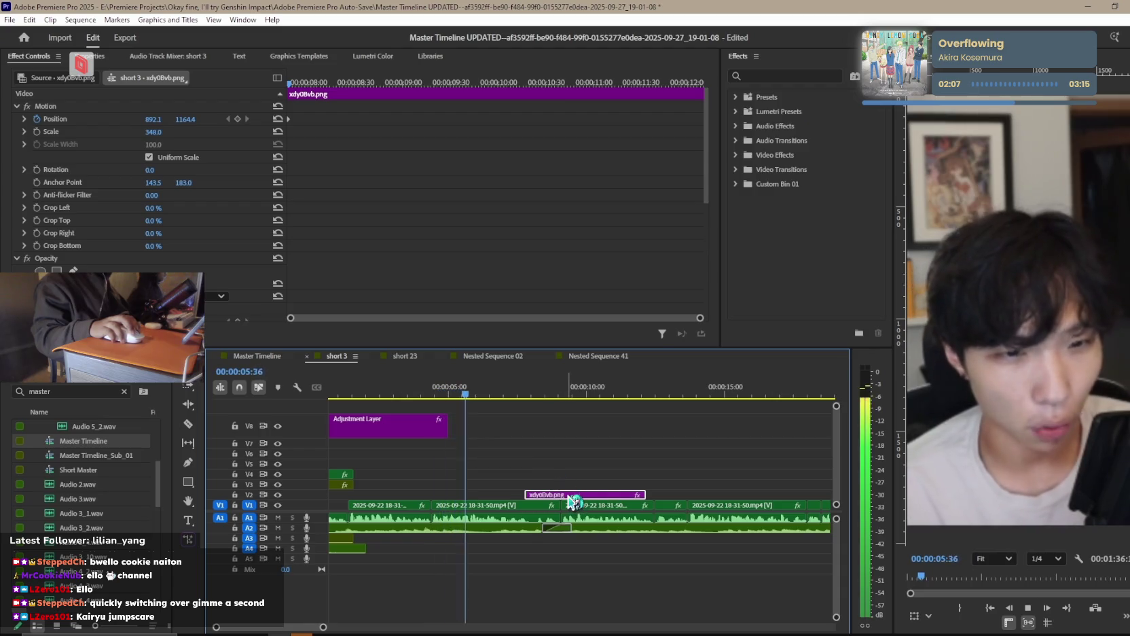
drag(565, 495, 474, 496)
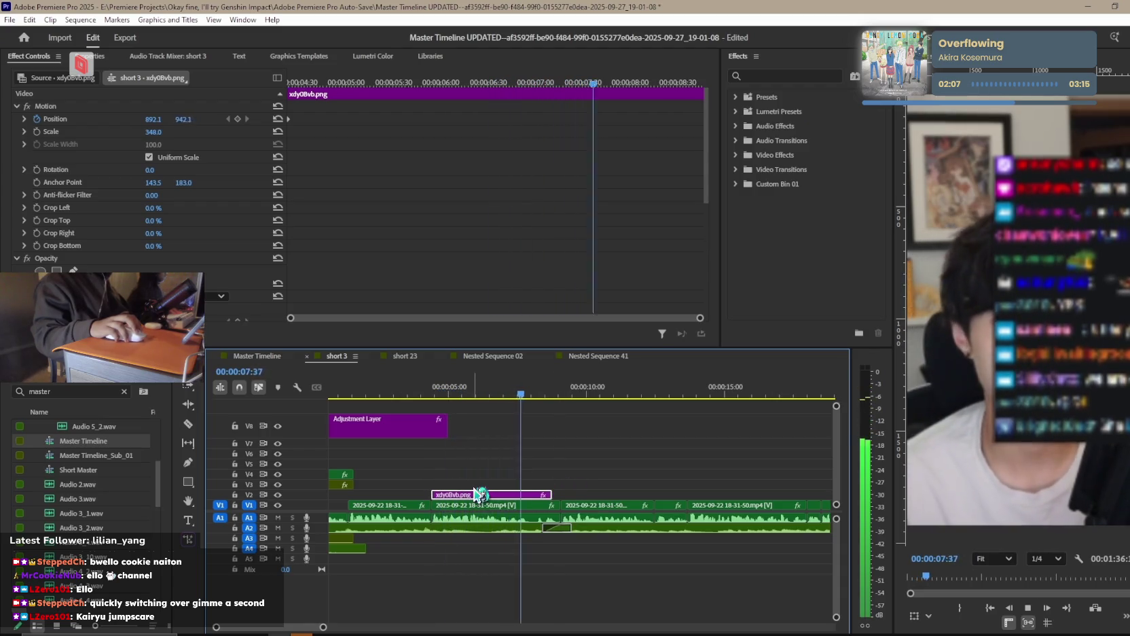
key(space)
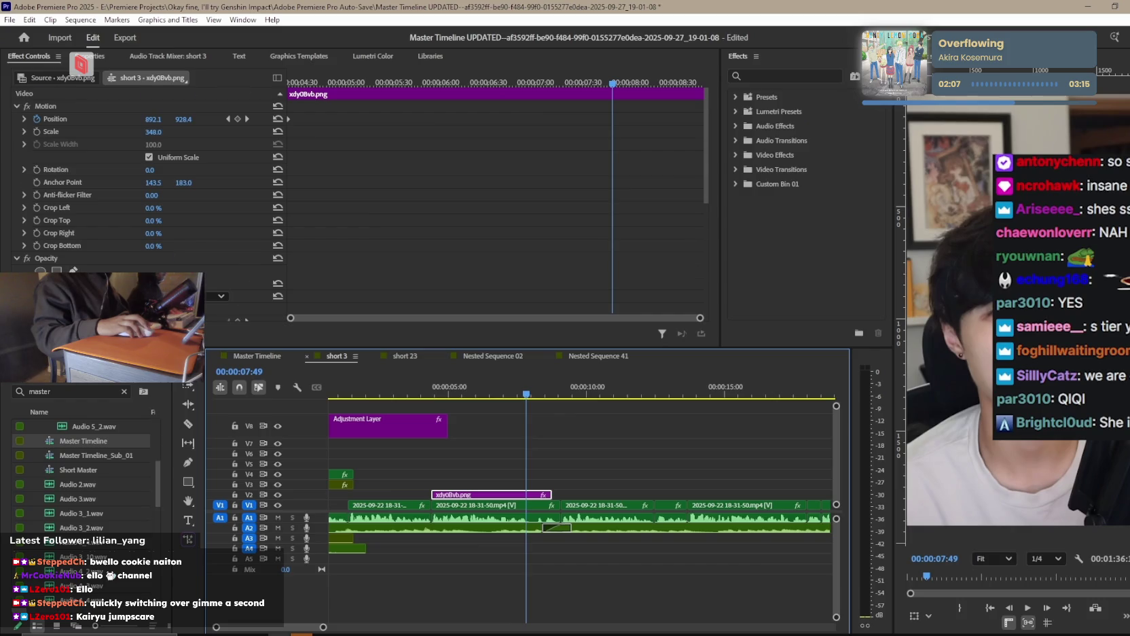
scroll(239, 307, down, 8)
key(space)
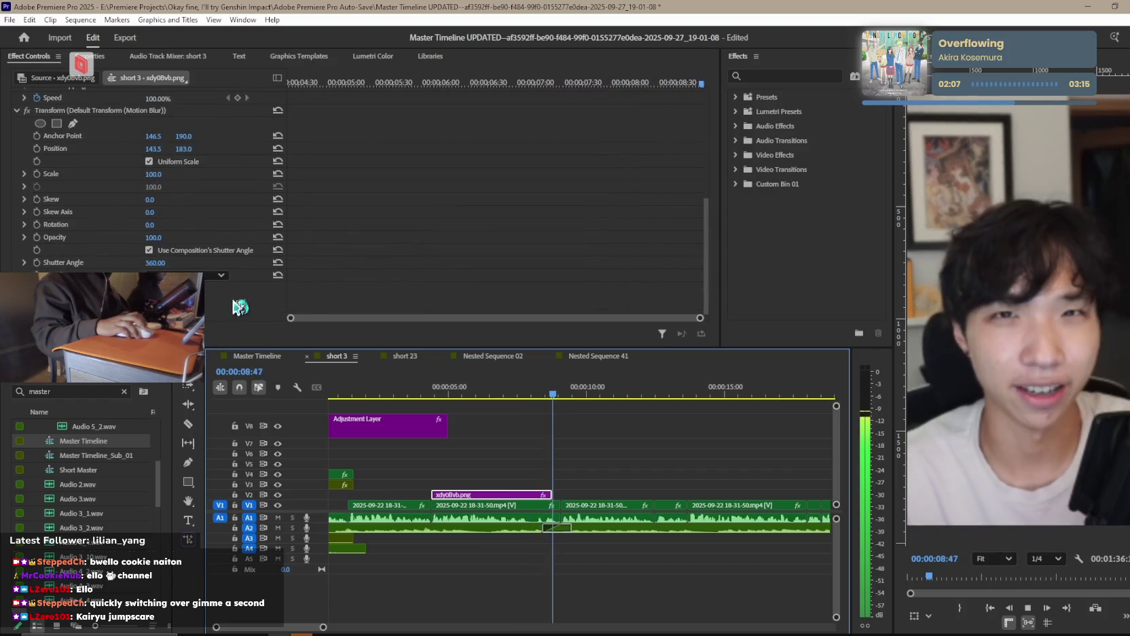
key(minus)
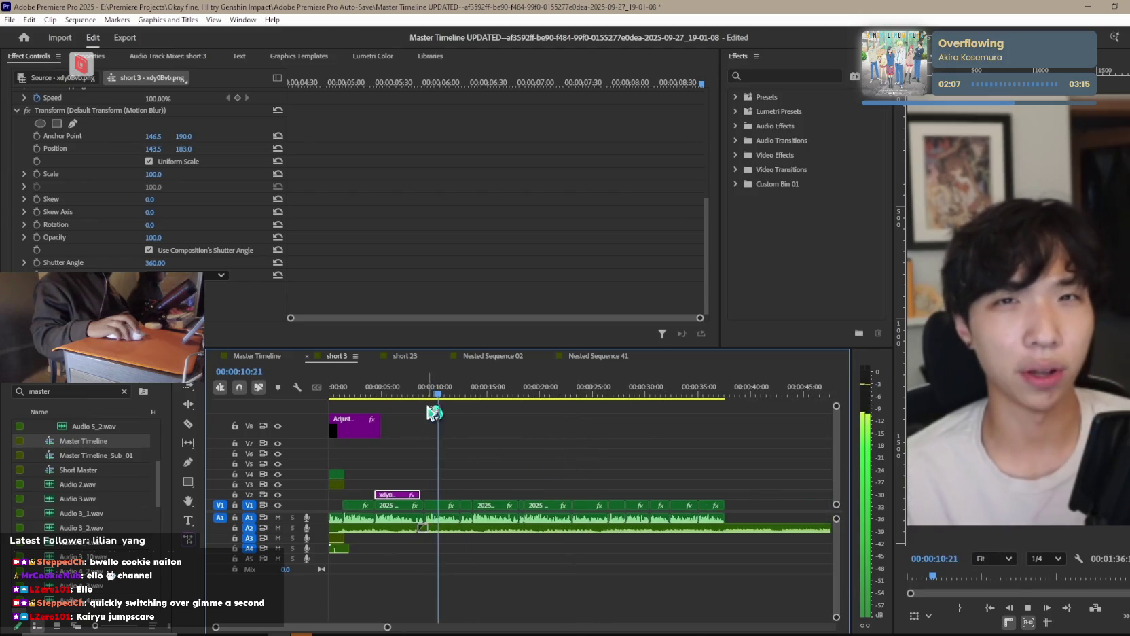
Delete the Nested Sequence 02 clip's audio on A3, leaving the music on A2.
click(510, 422)
key(Home)
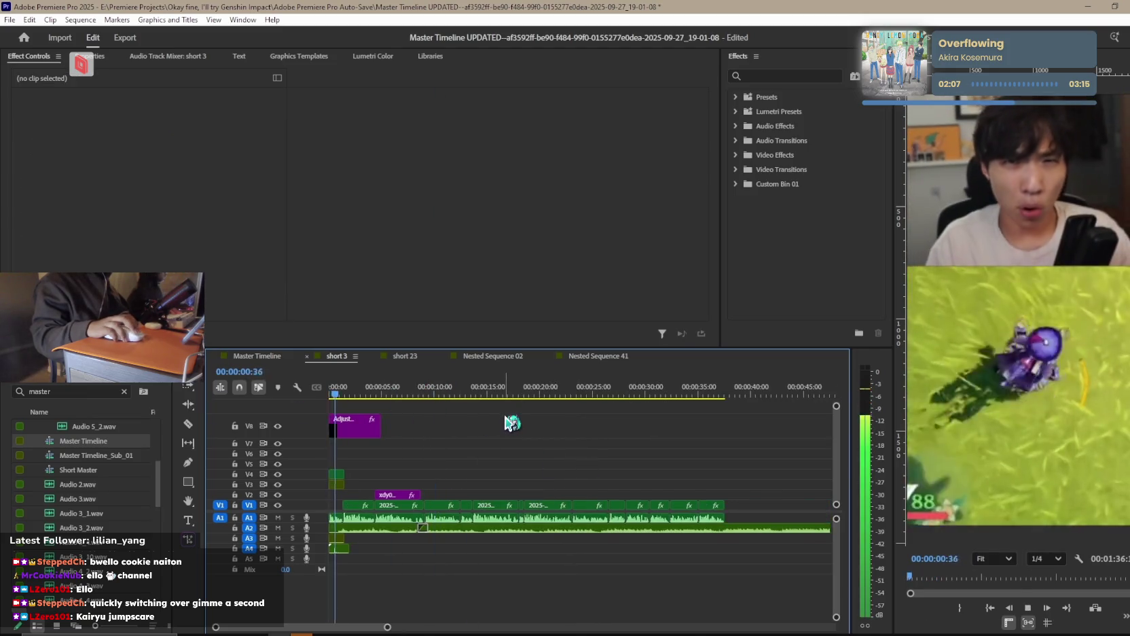
key(equal)
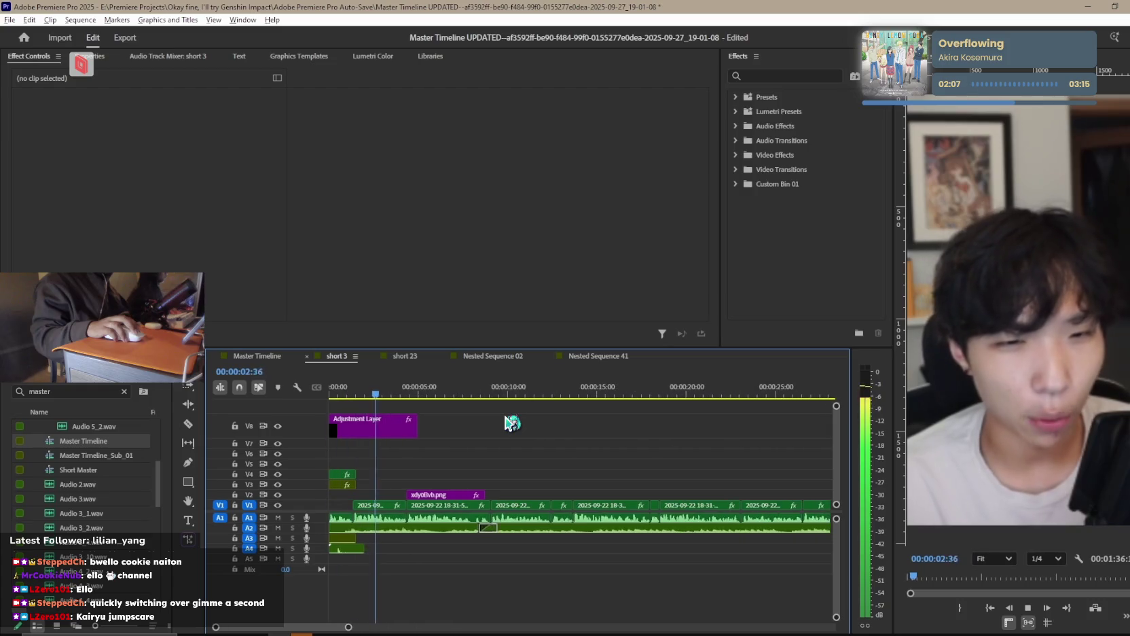
key(equal)
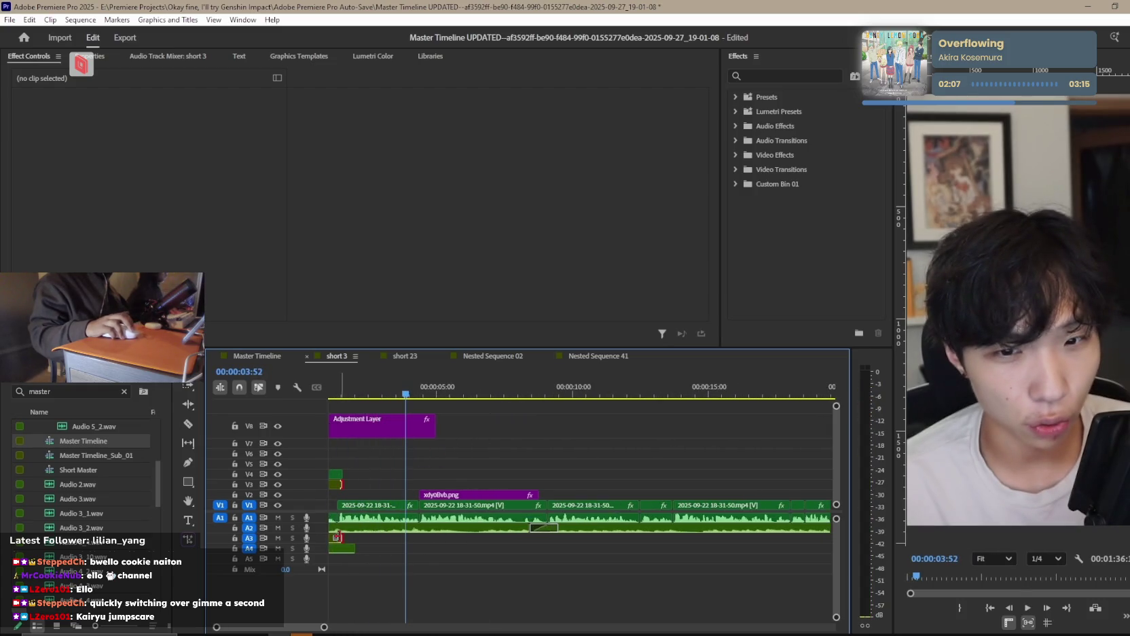
scroll(360, 541, up, 2)
click(348, 540)
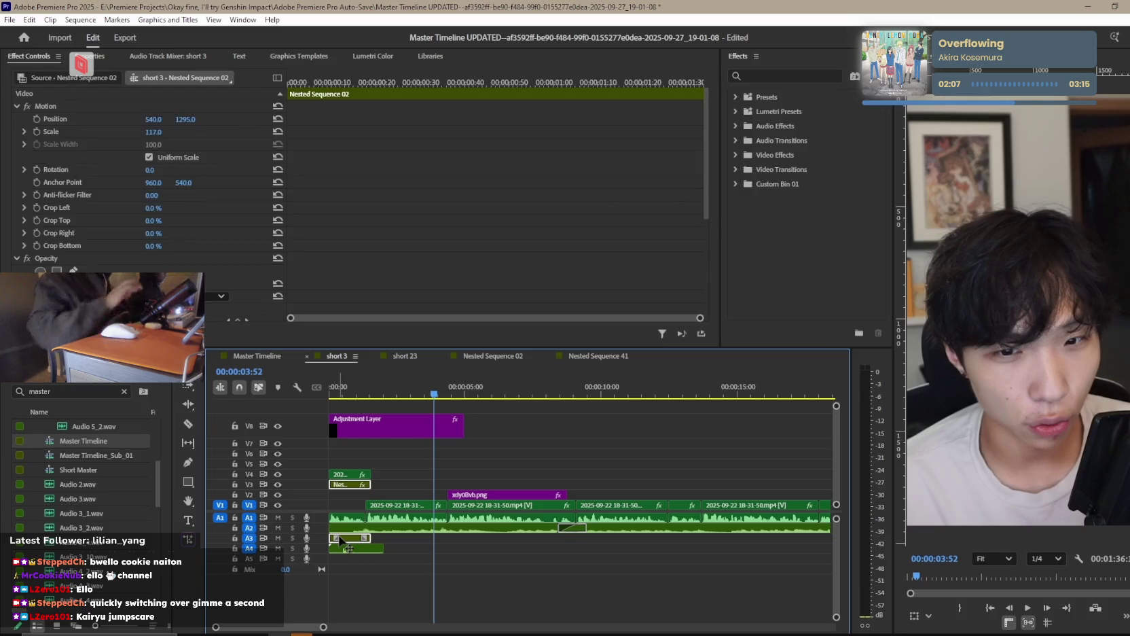
key(Delete)
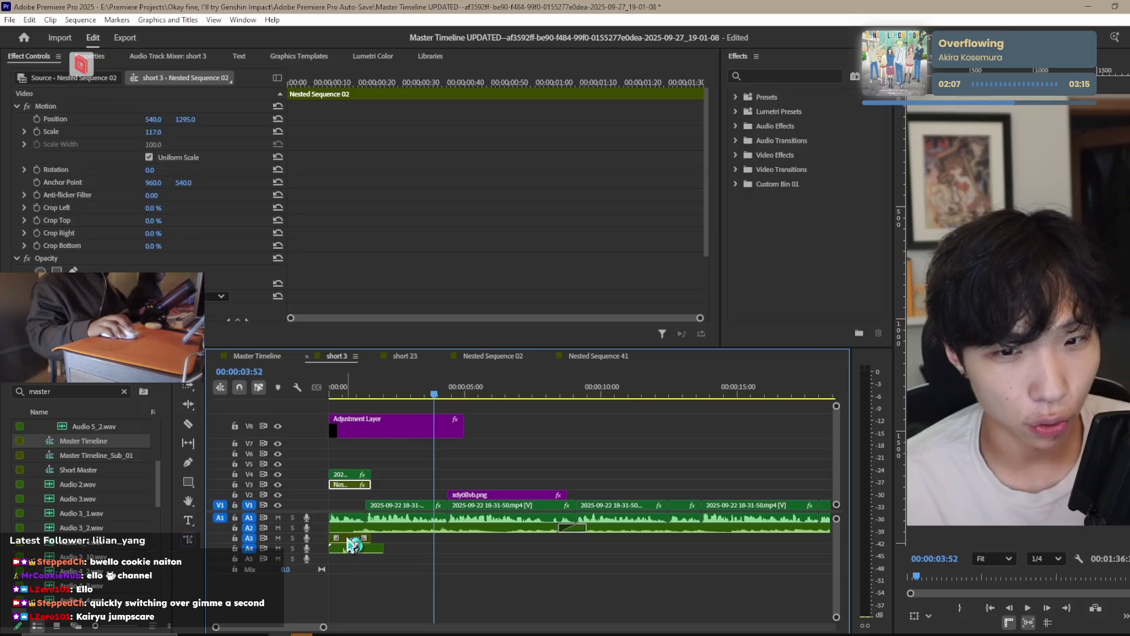
click(400, 499)
Replay short 3 and check the xdy0Bvb.png overlay's motion: Position 892.1, 800.0, Scale 349.0.
key(Home)
key(space)
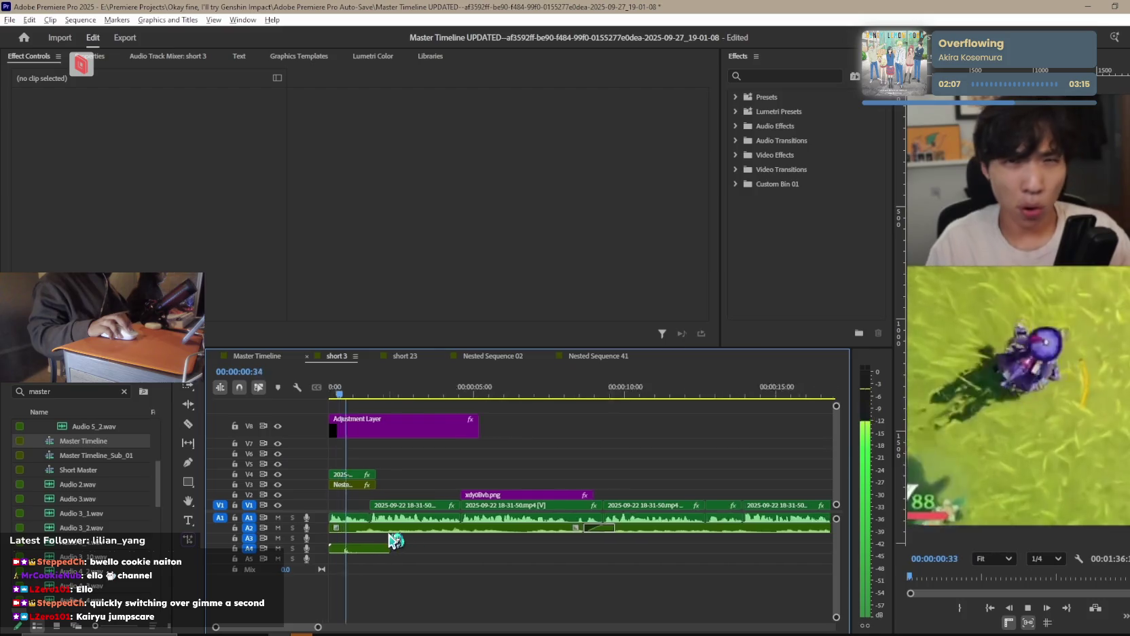
key(=)
click(409, 538)
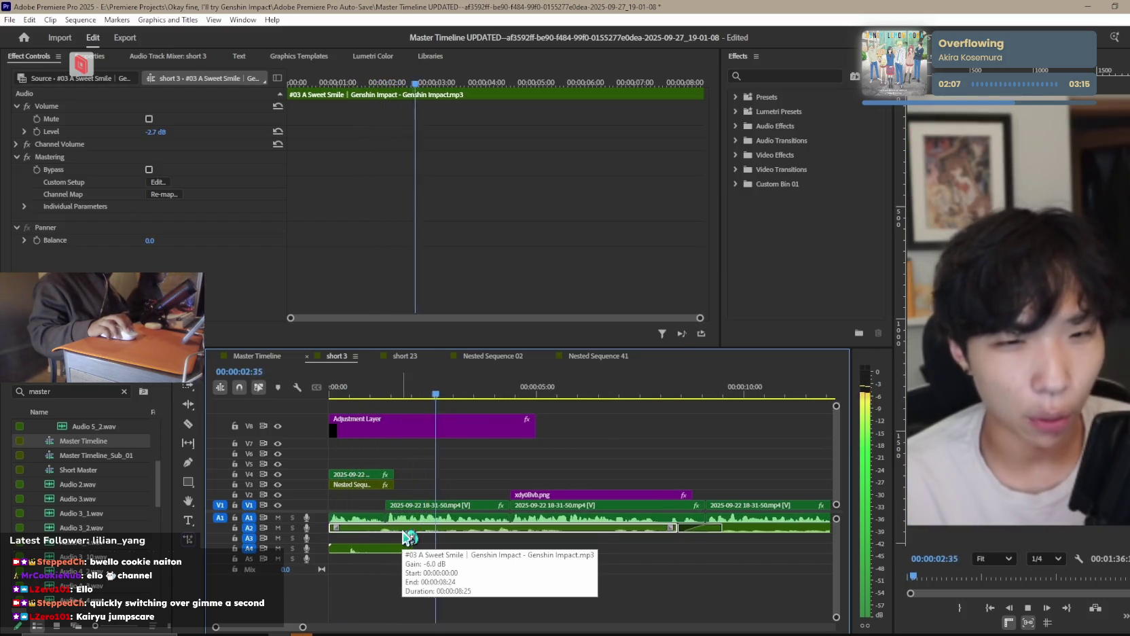
key(minus)
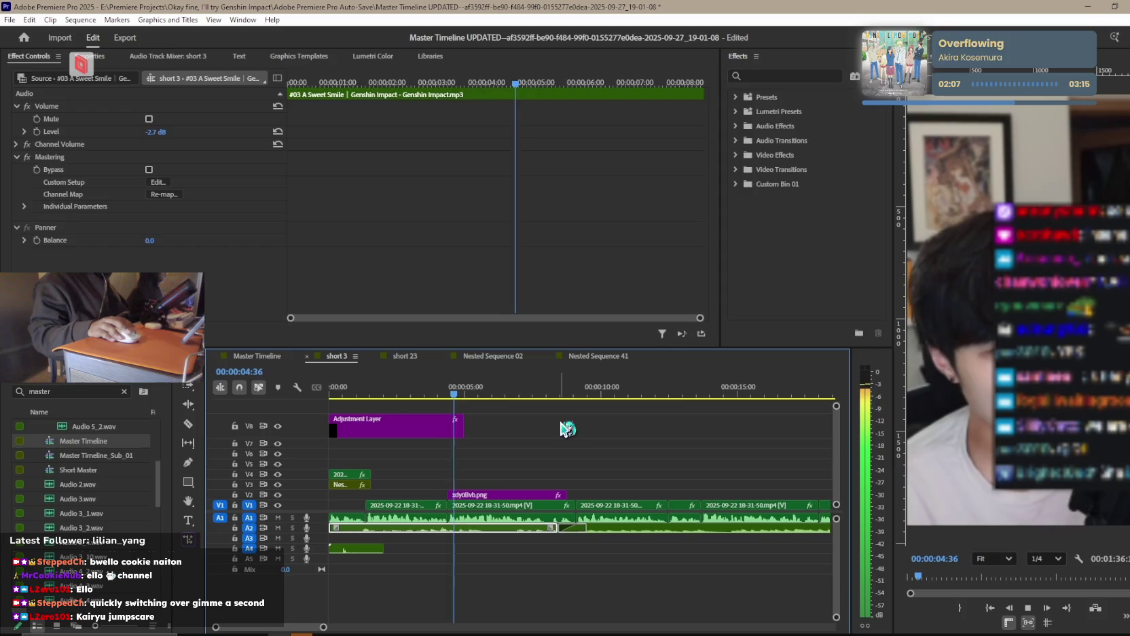
click(551, 417)
click(489, 495)
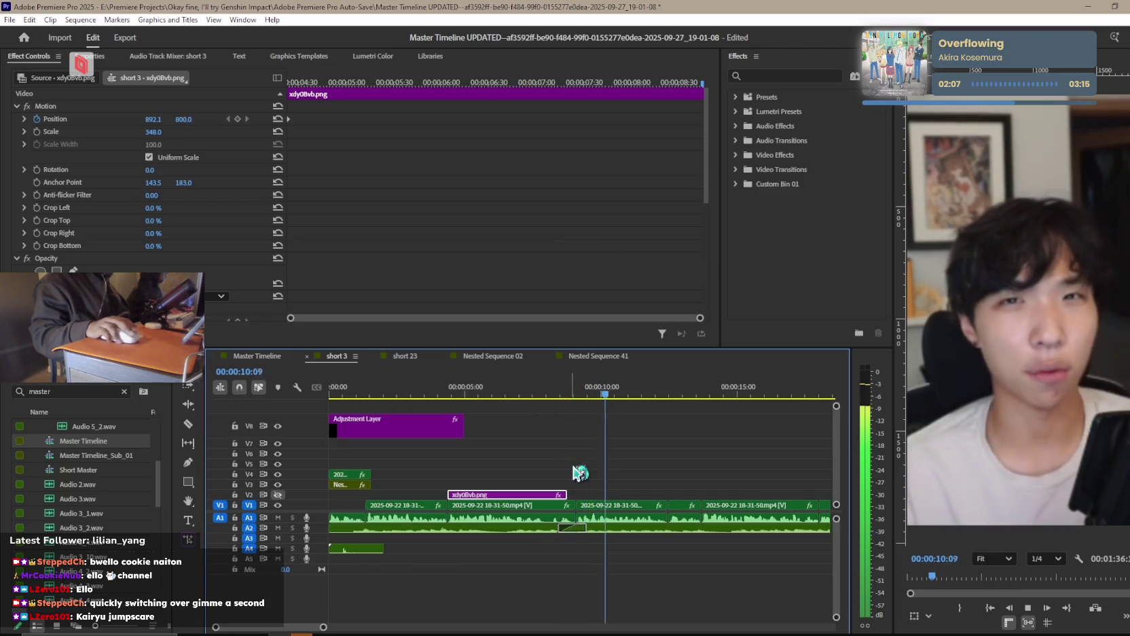
key(minus)
key(minus)
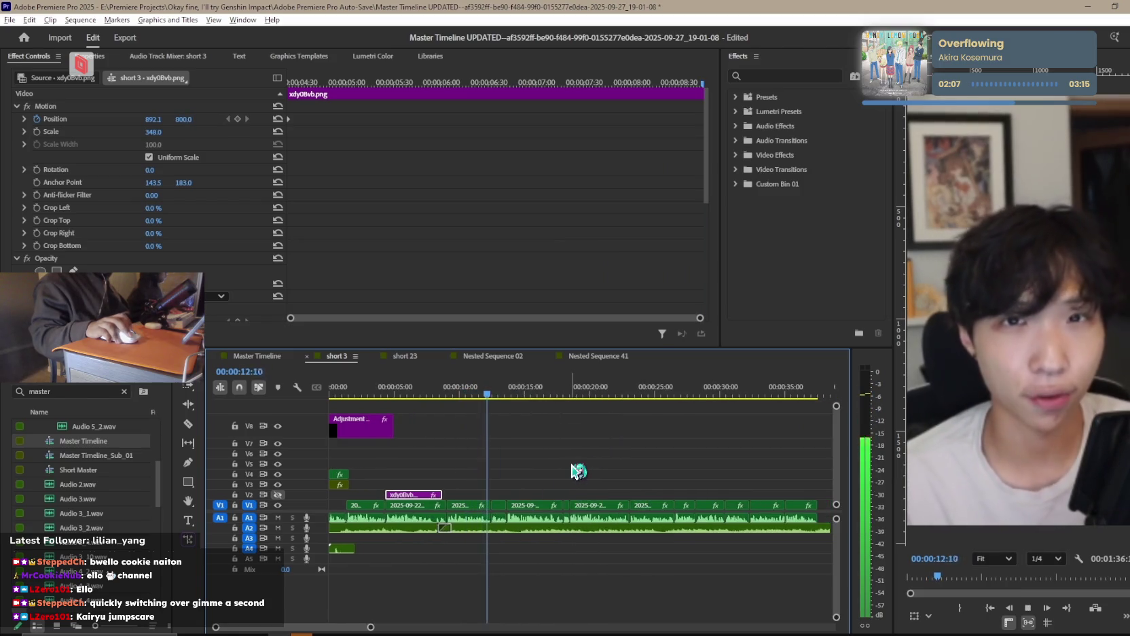
alt+scroll(578, 470, up, 1)
alt+scroll(578, 470, up, 1)
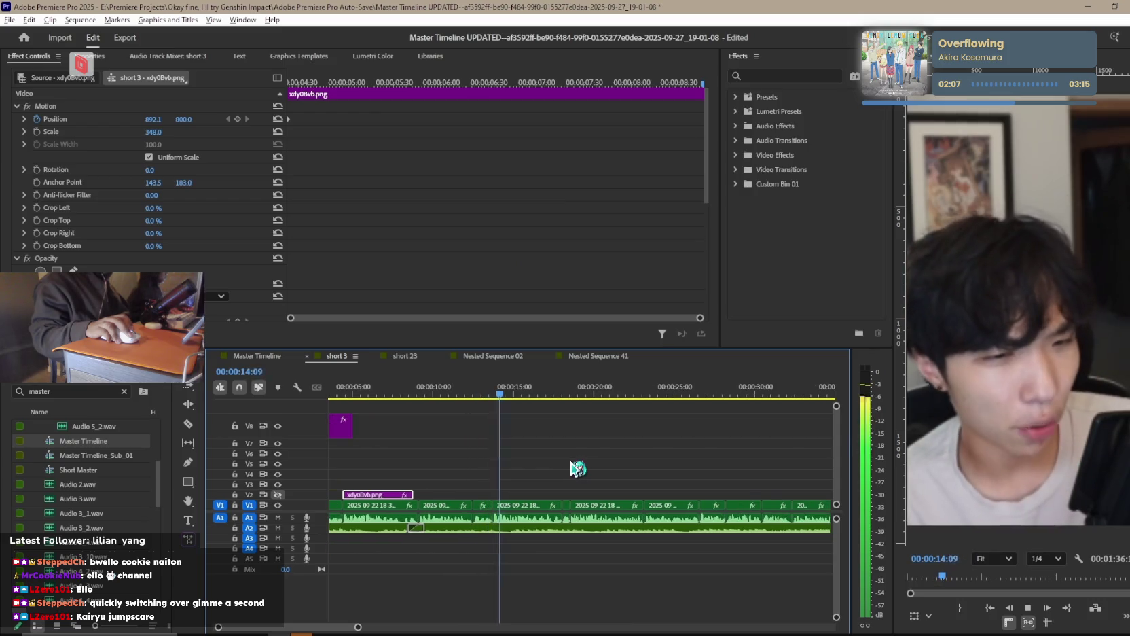
key(minus)
key(minus)
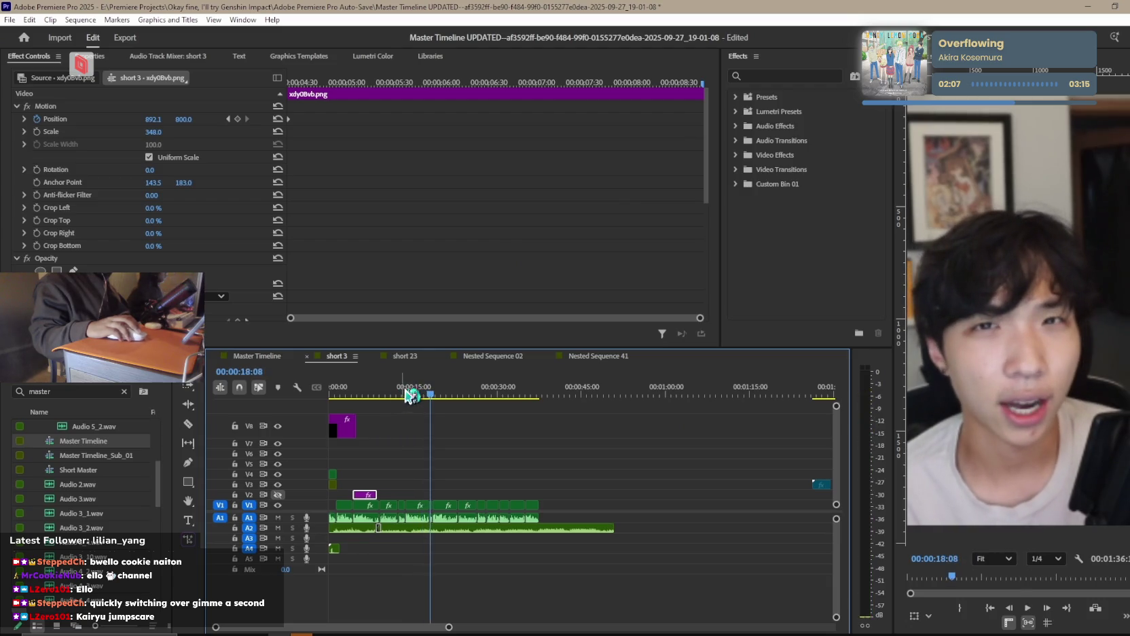
key(space)
key(Home)
key(equal)
key(space)
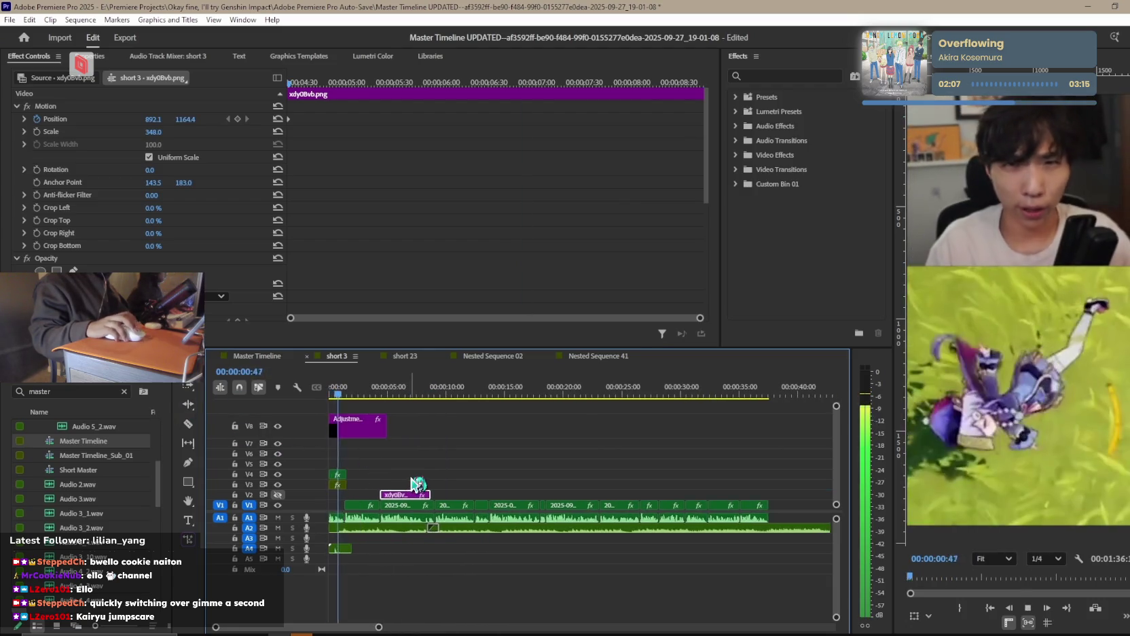
key(space)
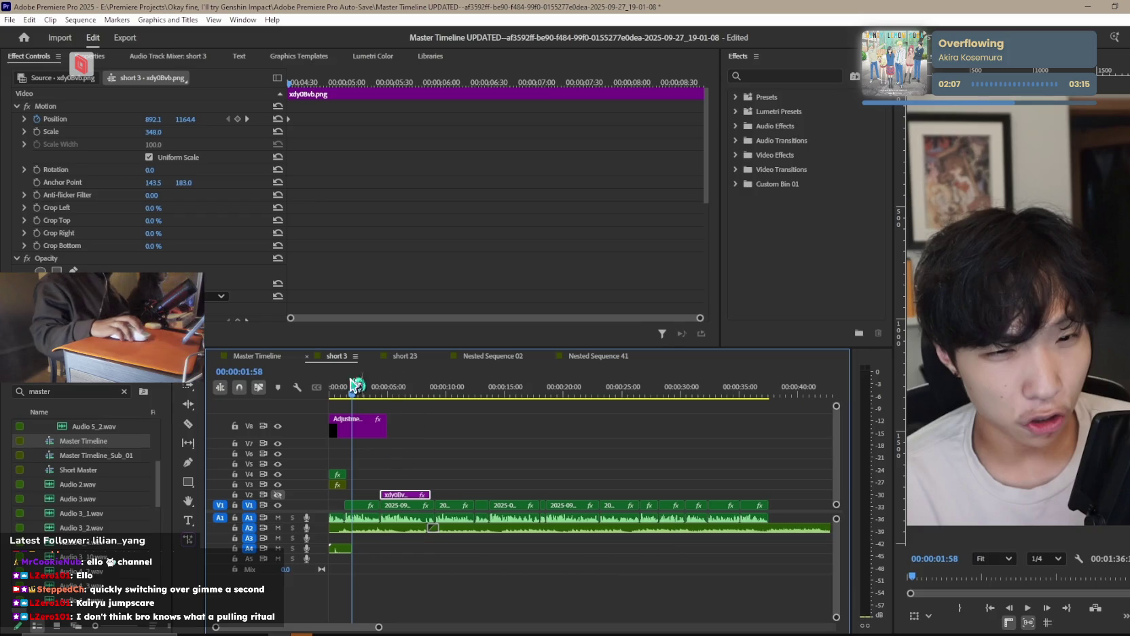
In the zoomed-out Master Timeline, scrub between about 00:11:44 and 00:12:00.
click(284, 359)
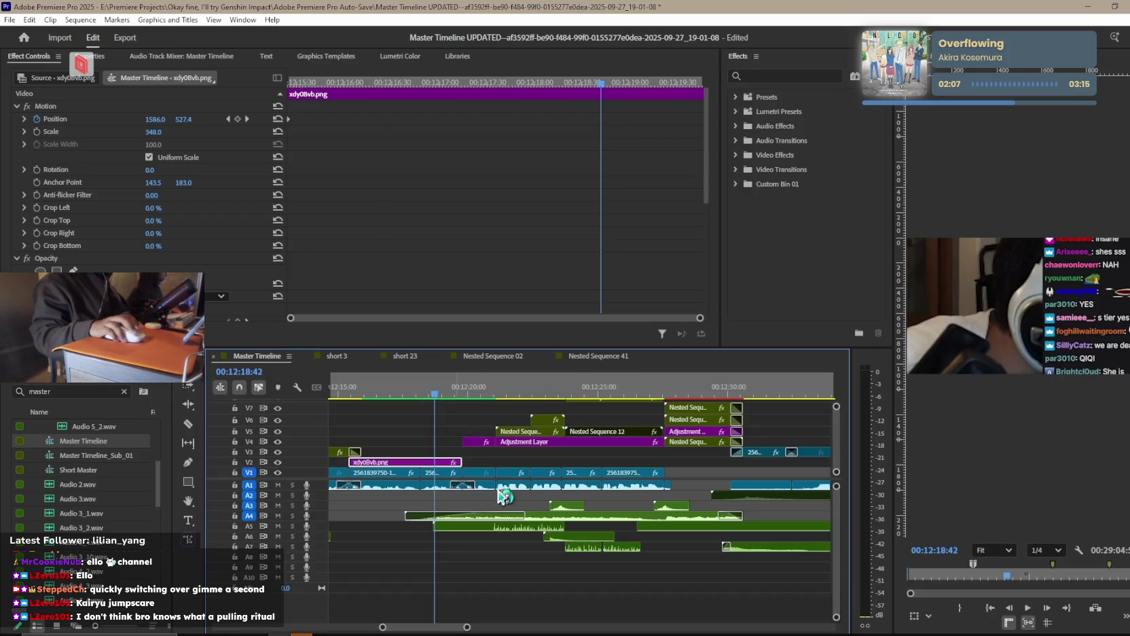
key(minus)
key(minus)
key(minus)
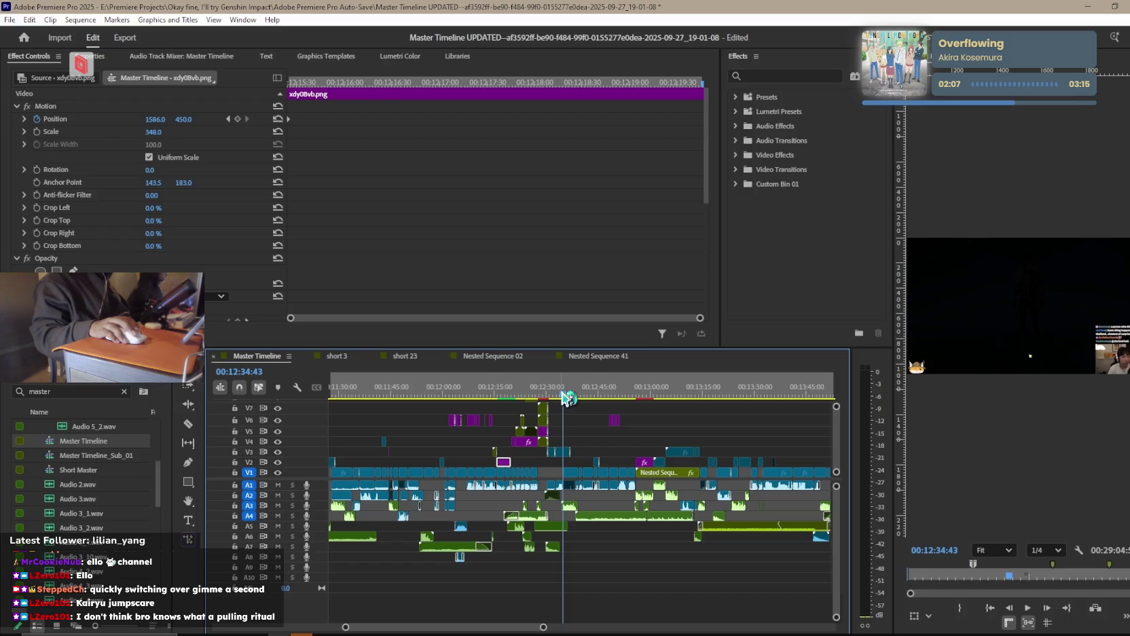
drag(562, 398, 387, 398)
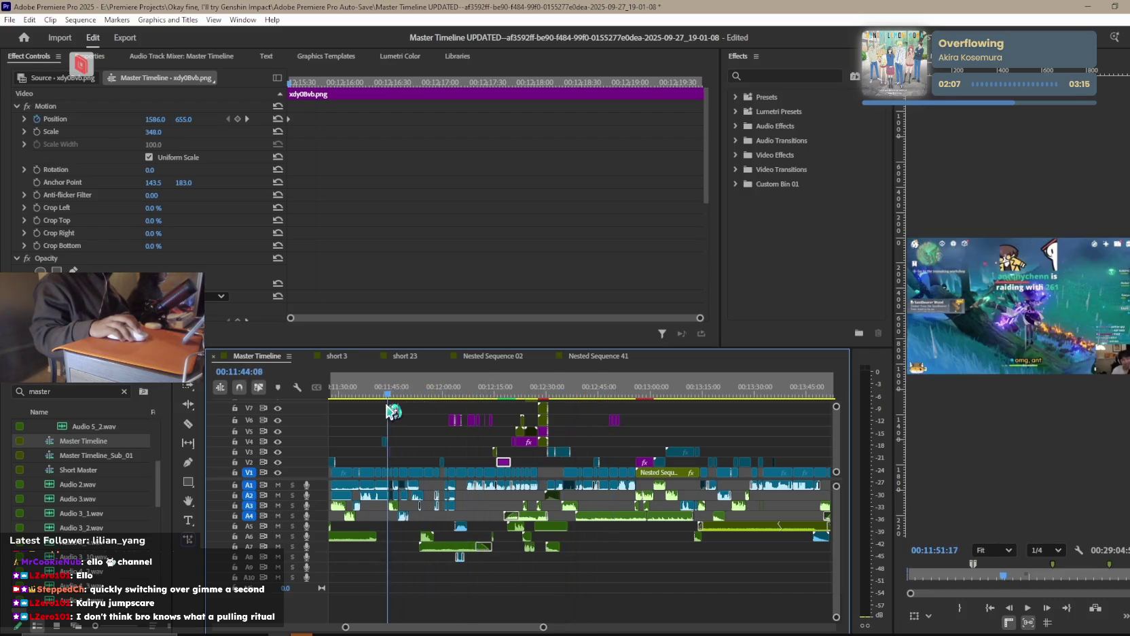
key(minus)
key(minus)
key(minus)
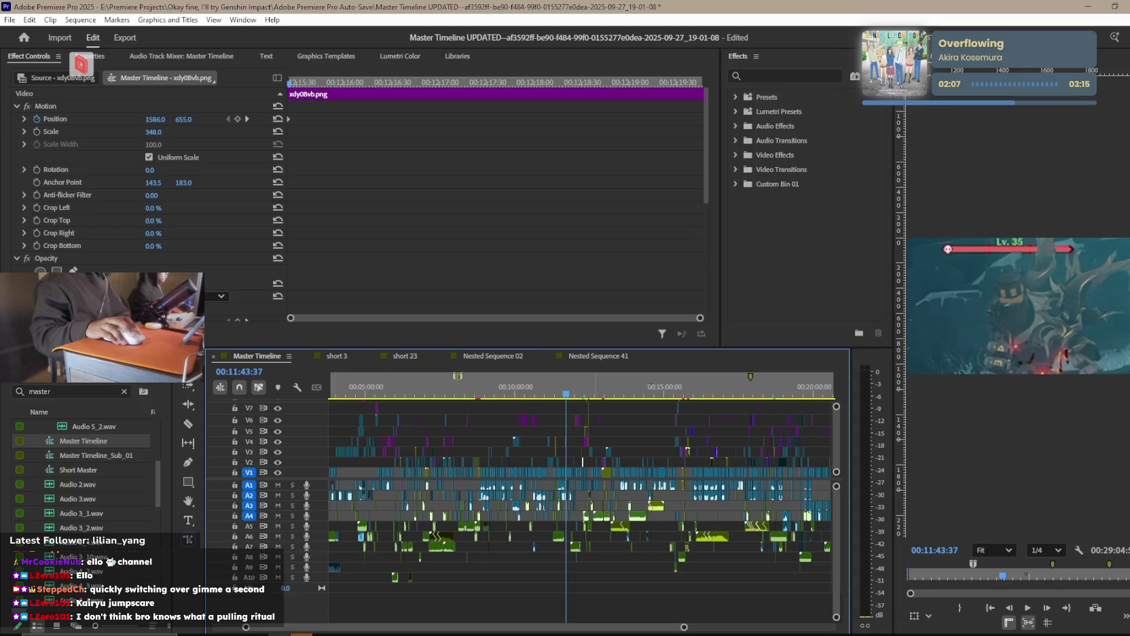
drag(571, 395, 515, 399)
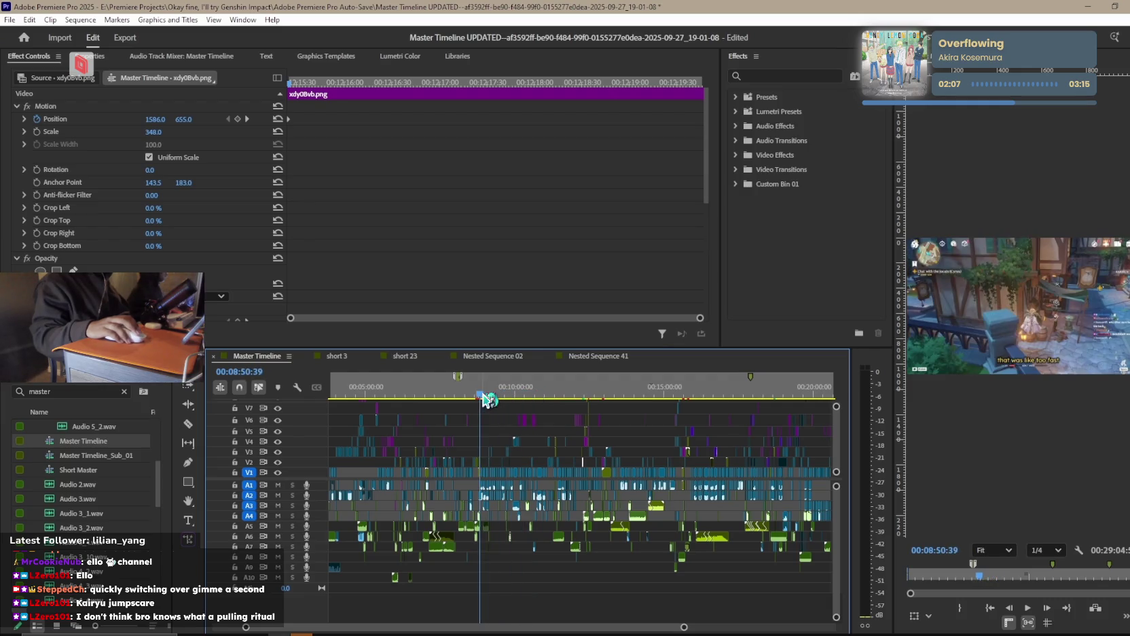
drag(506, 398, 589, 397)
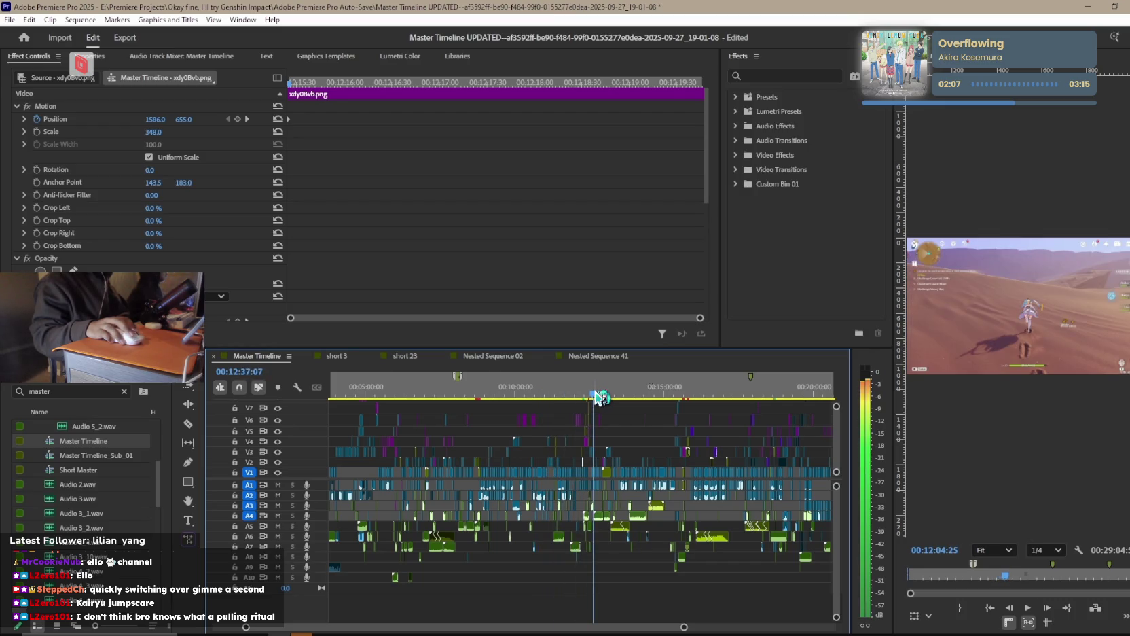
scroll(614, 475, up, 2)
scroll(611, 474, up, 2)
scroll(604, 471, up, 1)
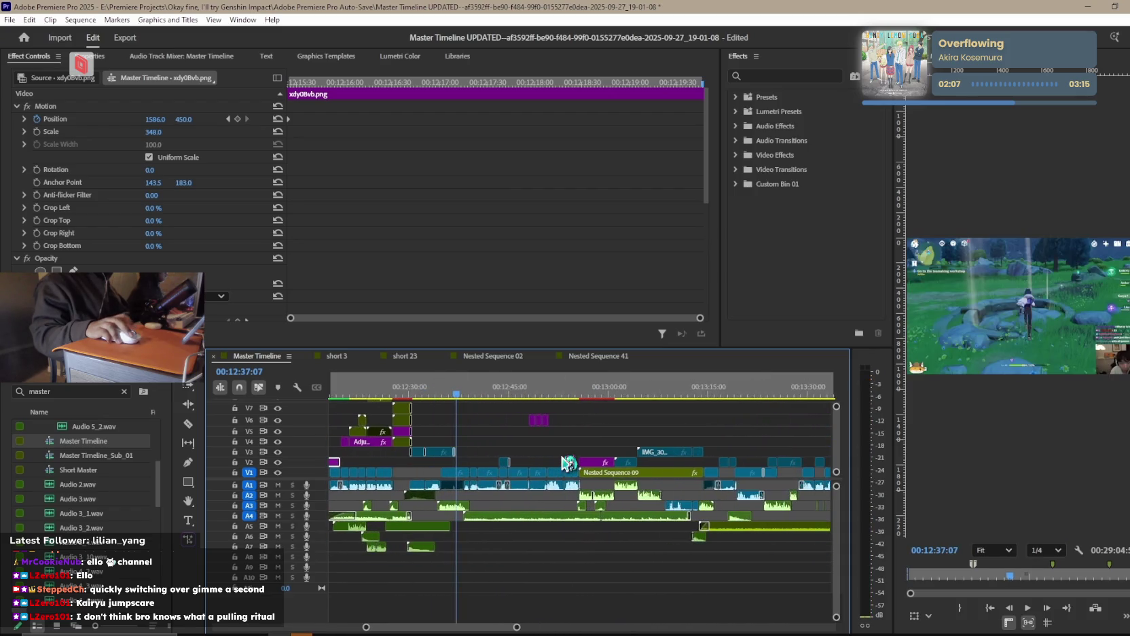
scroll(597, 468, up, 2)
scroll(601, 468, up, 1)
key(l)
key(l)
key(l)
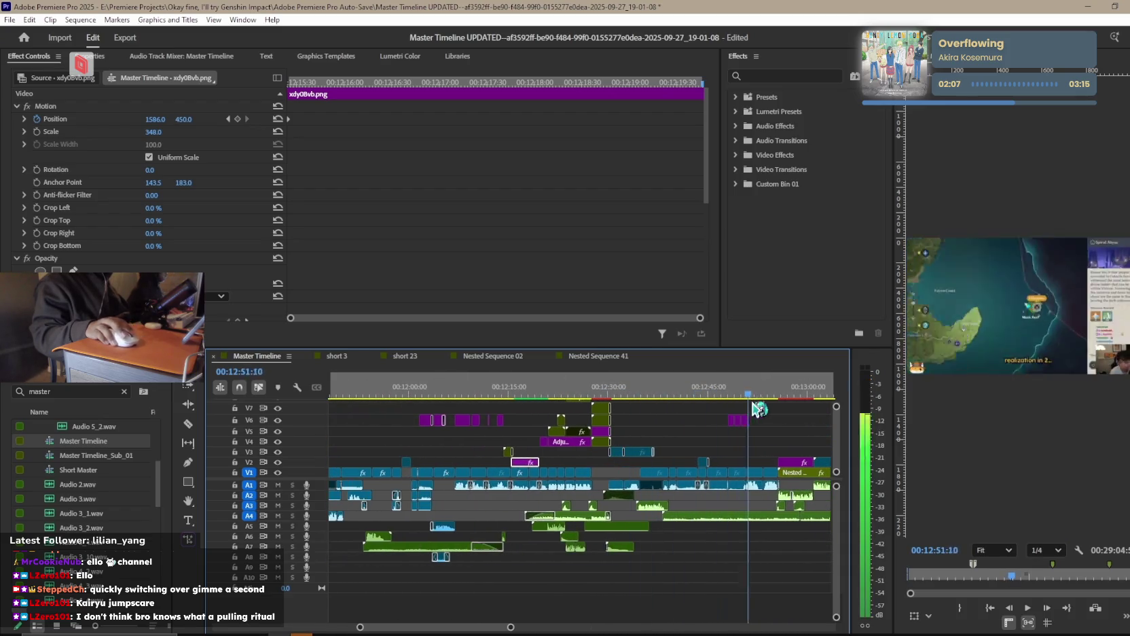
scroll(684, 509, down, 2)
scroll(485, 440, down, 1)
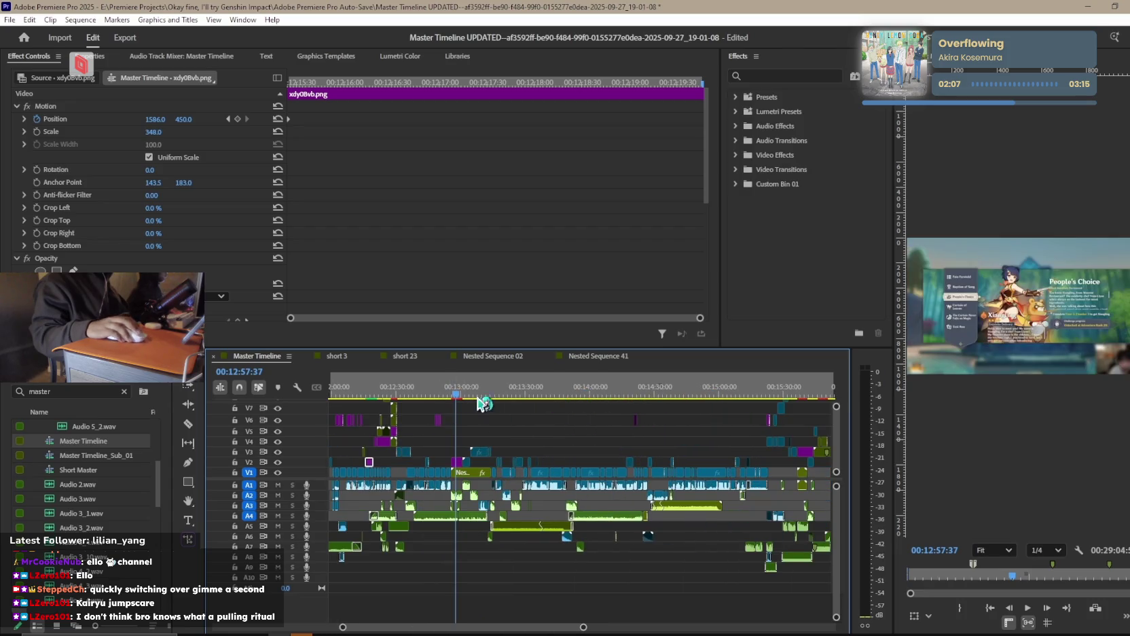
drag(479, 399, 739, 408)
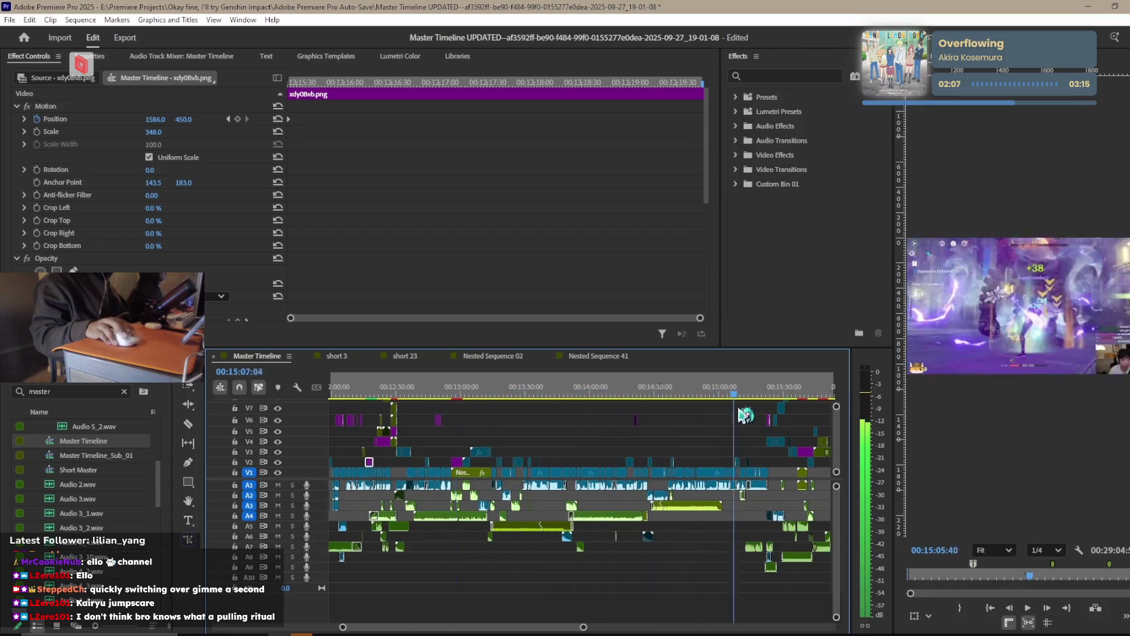
scroll(741, 409, down, 6)
mouse_move(481, 393)
mouse_down()
mouse_move(565, 401)
mouse_move(537, 398)
mouse_up()
key(space)
alt+scroll(580, 481, up, 3)
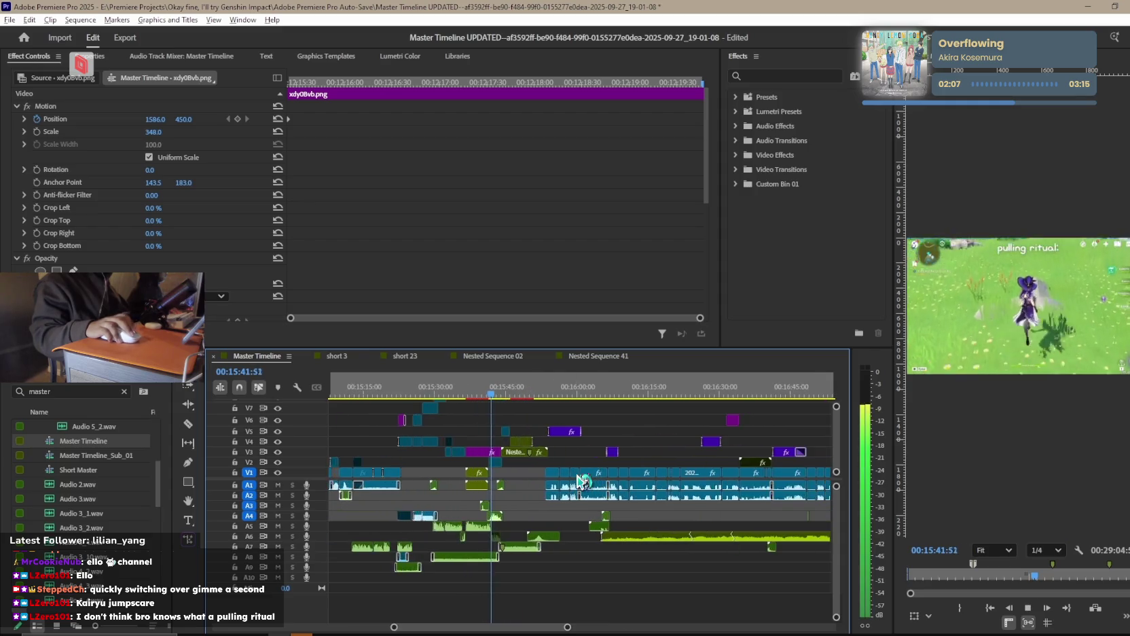
alt+scroll(579, 481, up, 4)
key(space)
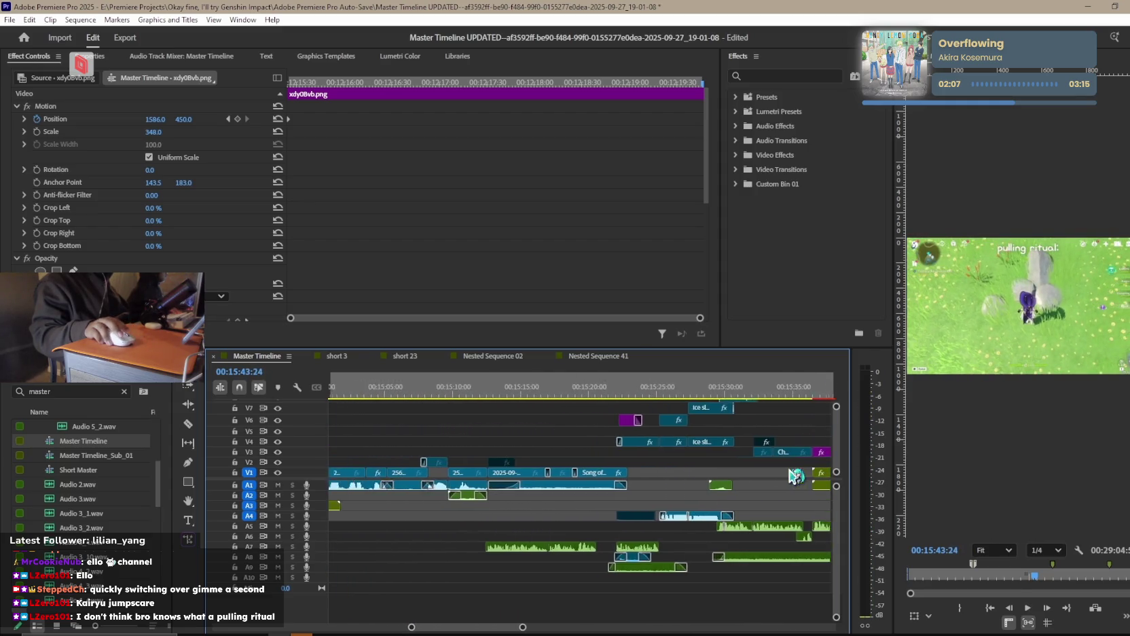
alt+scroll(795, 476, up, 2)
alt+scroll(794, 476, up, 2)
click(601, 463)
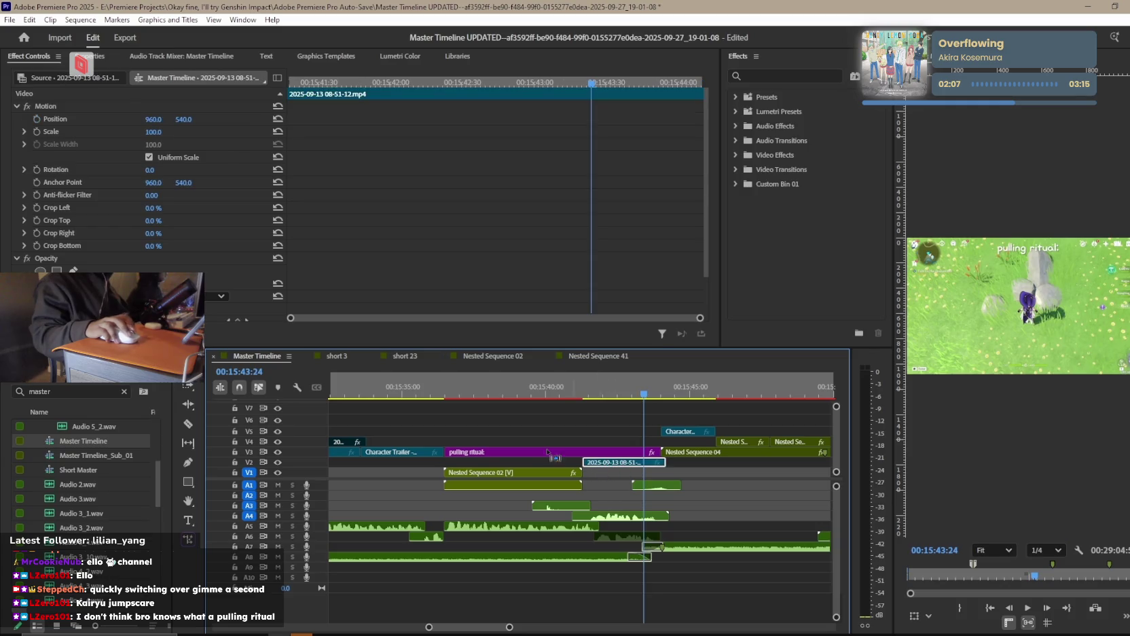
click(338, 356)
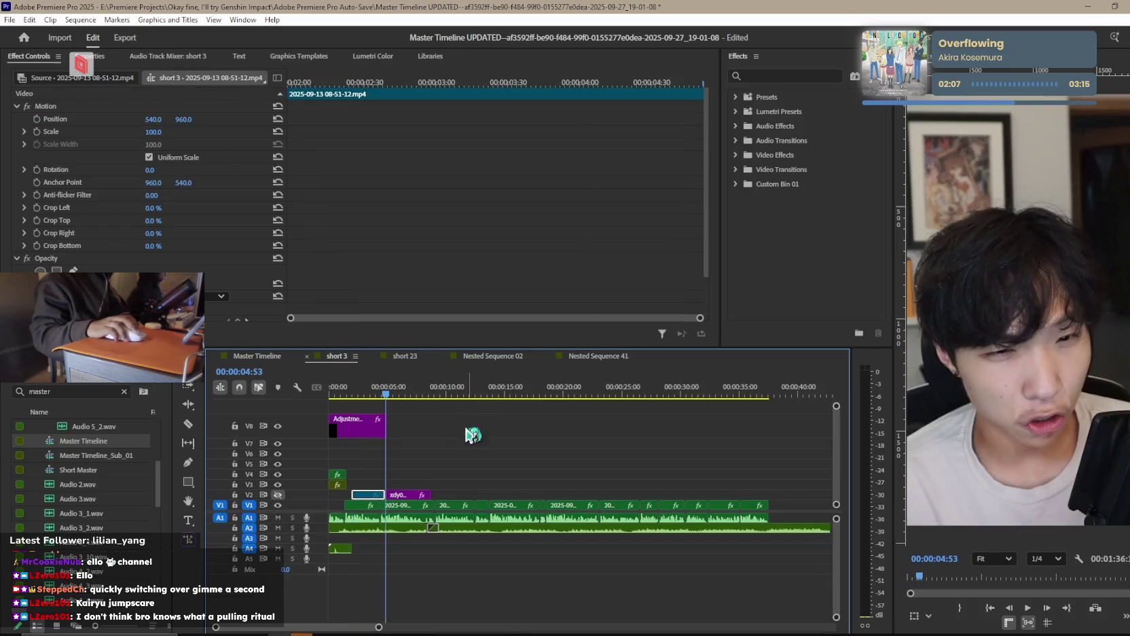
mouse_move(368, 496)
mouse_down()
mouse_move(456, 449)
mouse_move(523, 473)
mouse_move(383, 499)
mouse_move(394, 490)
mouse_up()
key(space)
key(space)
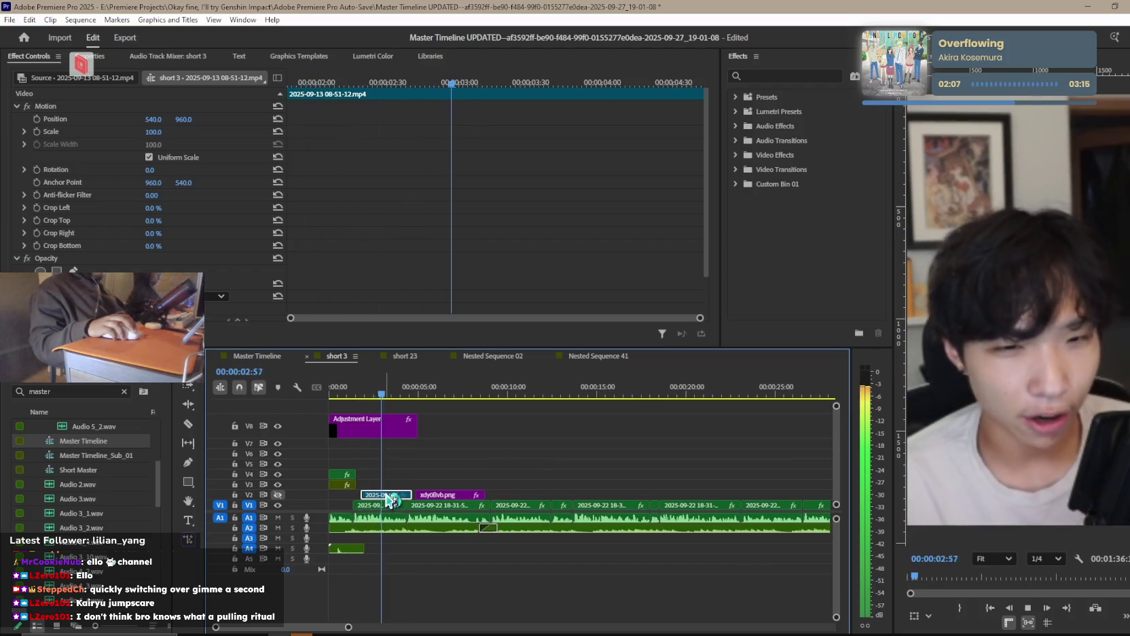
drag(394, 490, 390, 490)
click(360, 394)
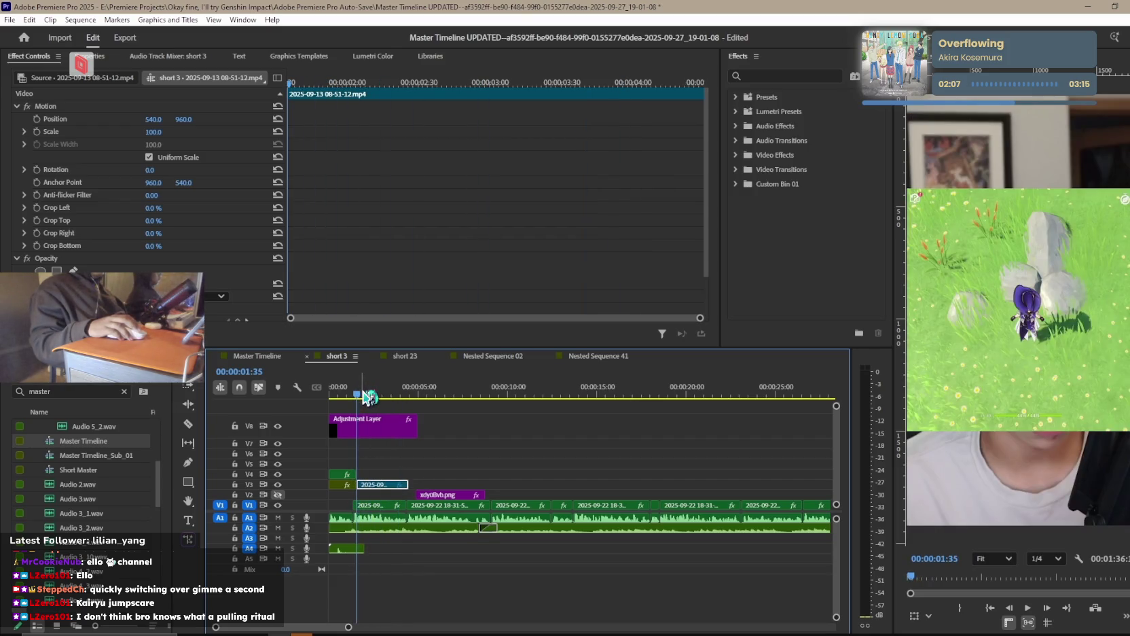
key(space)
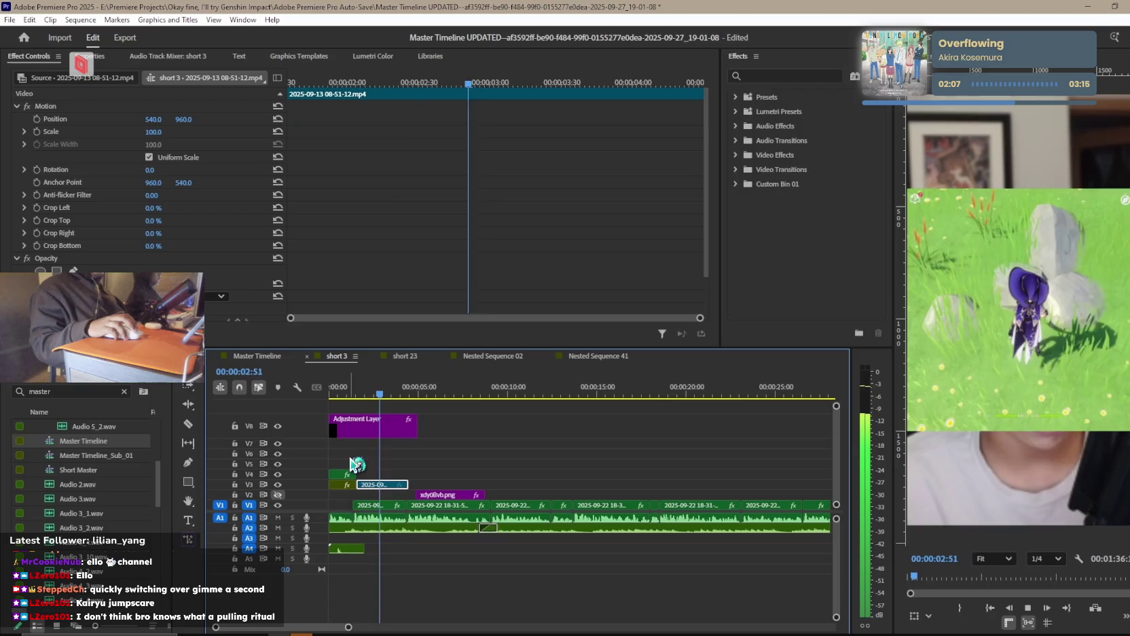
key(space)
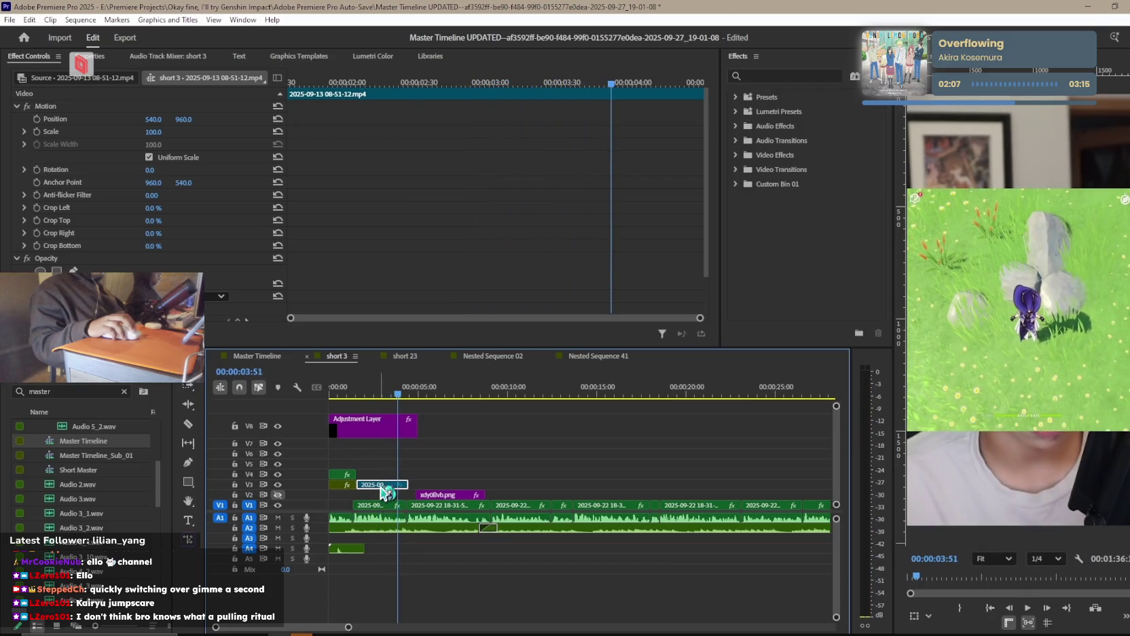
key(Home)
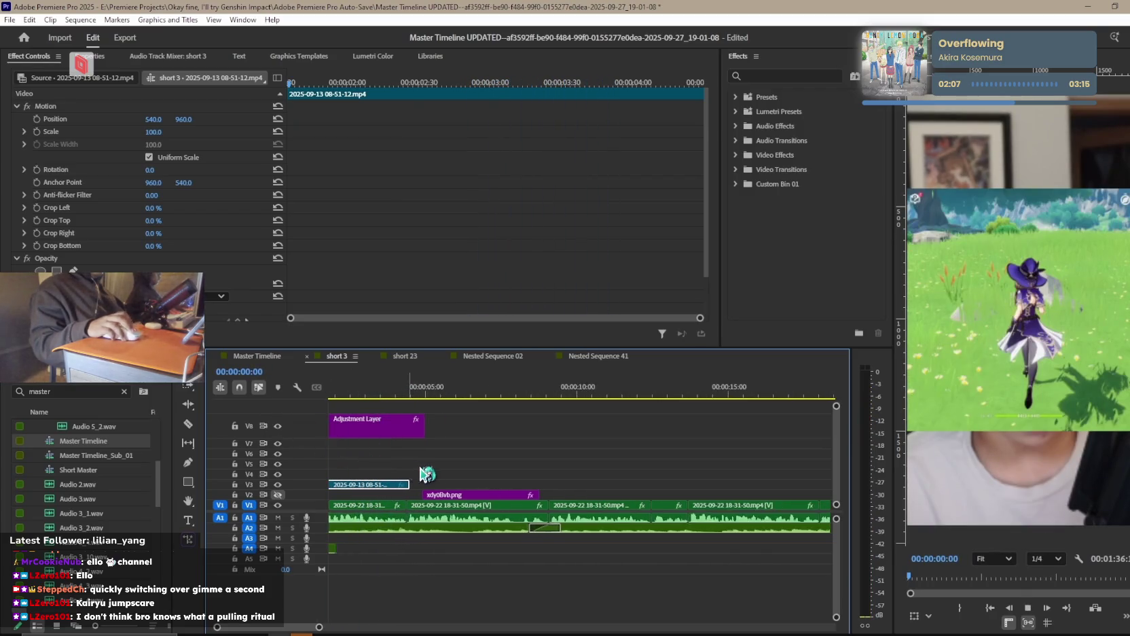
key(equal)
key(space)
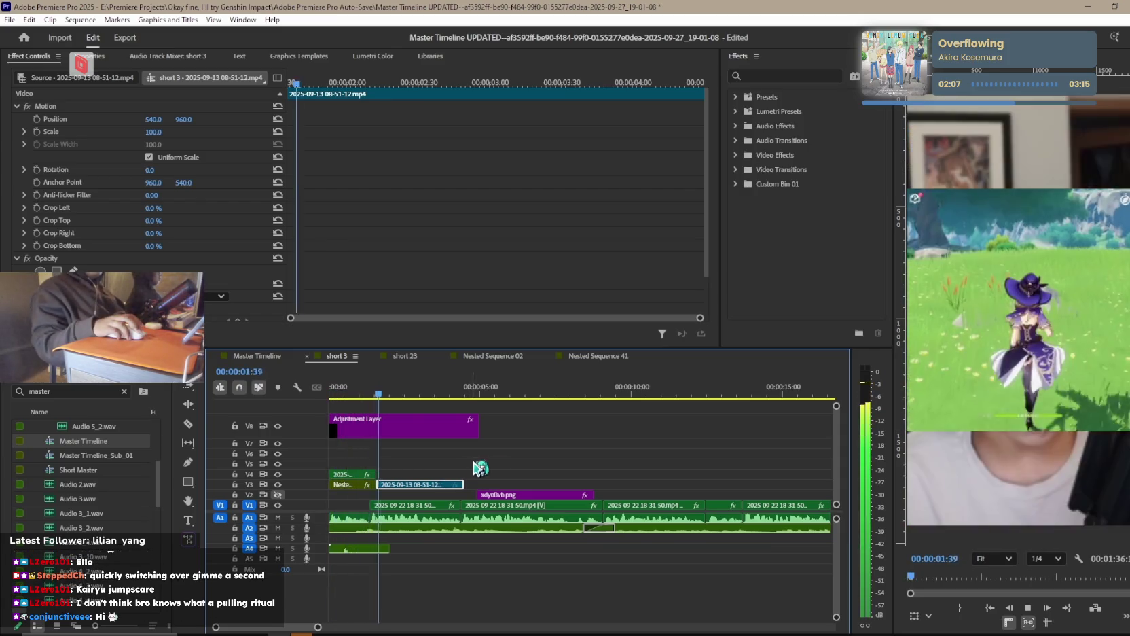
key(space)
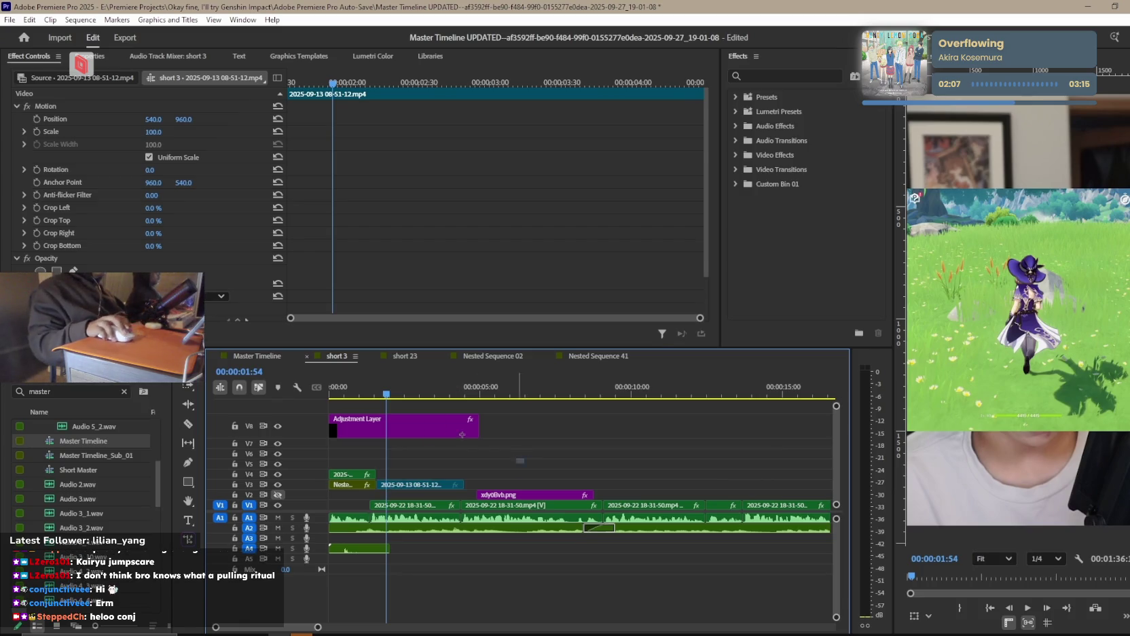
drag(330, 392, 355, 392)
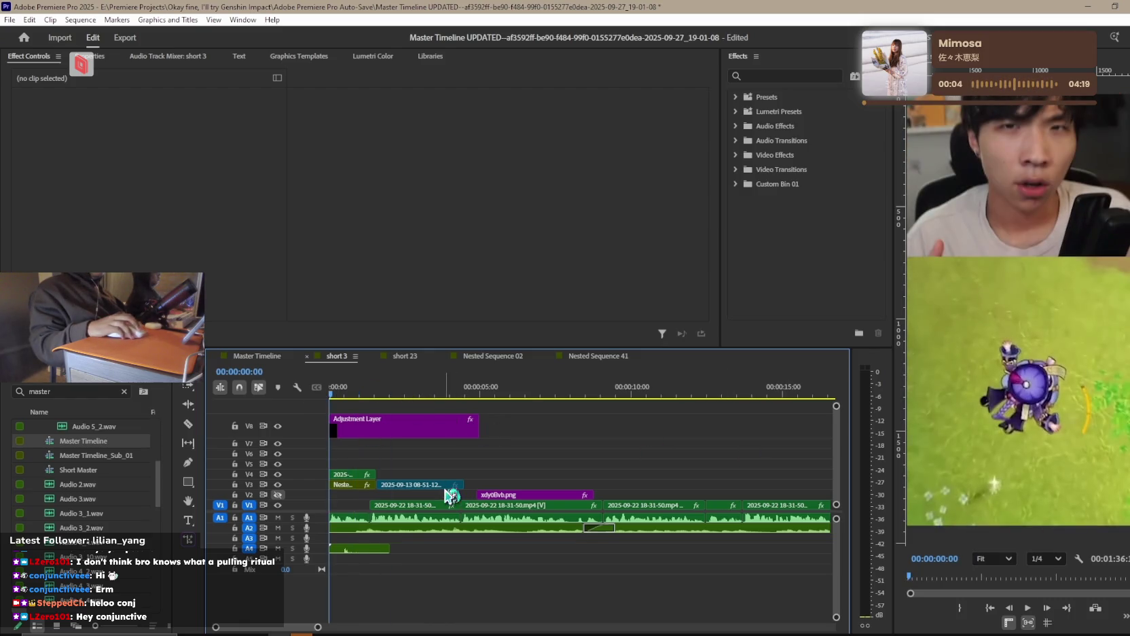
click(428, 484)
key(Delete)
key(space)
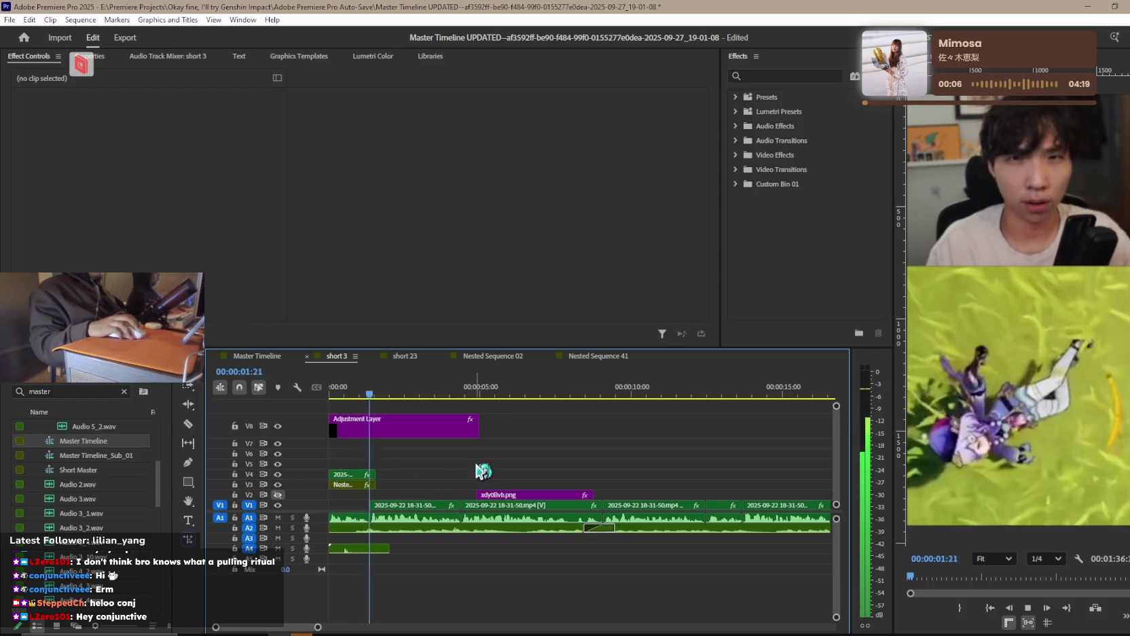
key(space)
In the Master Timeline, scrub back from 00:15:35 toward earlier combat footage around 00:12:19.
click(261, 357)
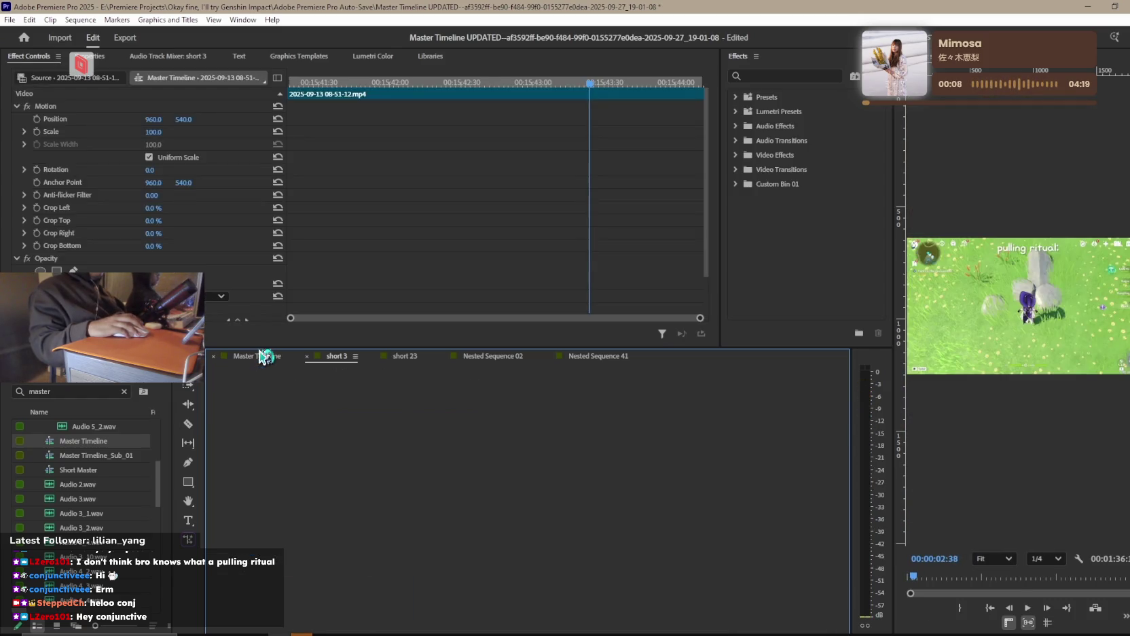
scroll(648, 472, down, 3)
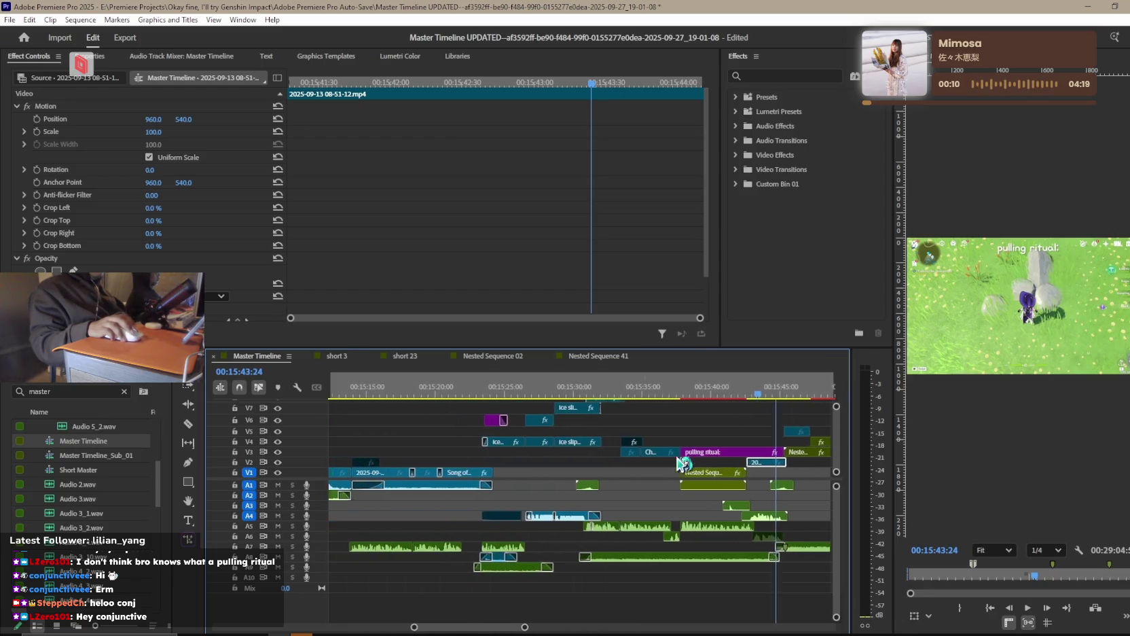
click(699, 395)
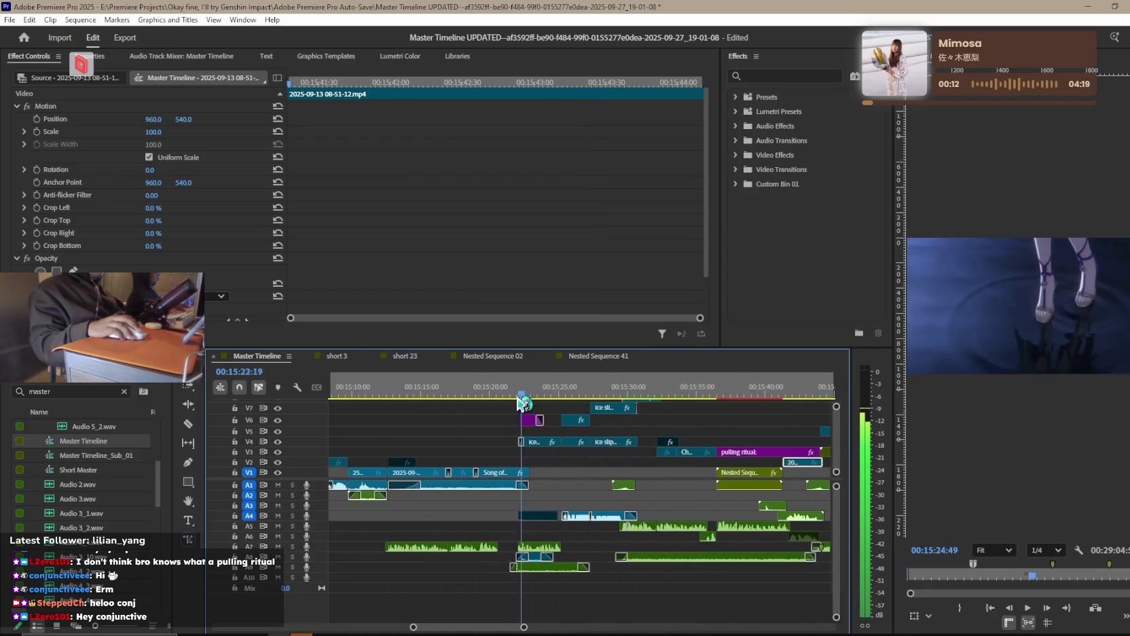
drag(706, 402, 376, 397)
scroll(600, 473, down, 3)
scroll(600, 473, down, 3)
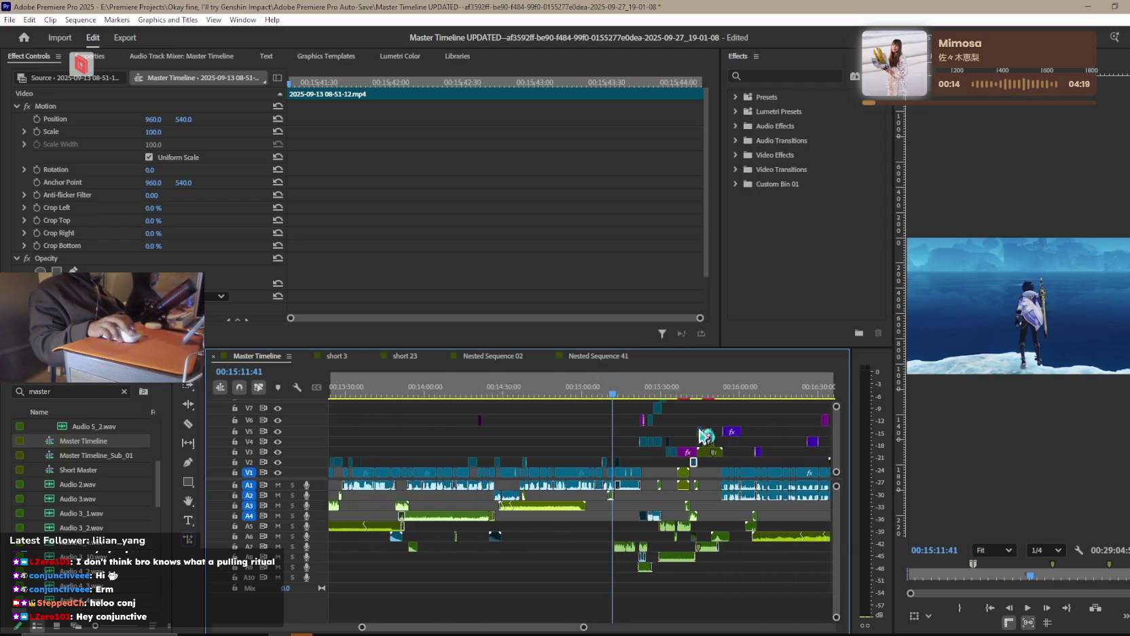
drag(613, 394, 448, 402)
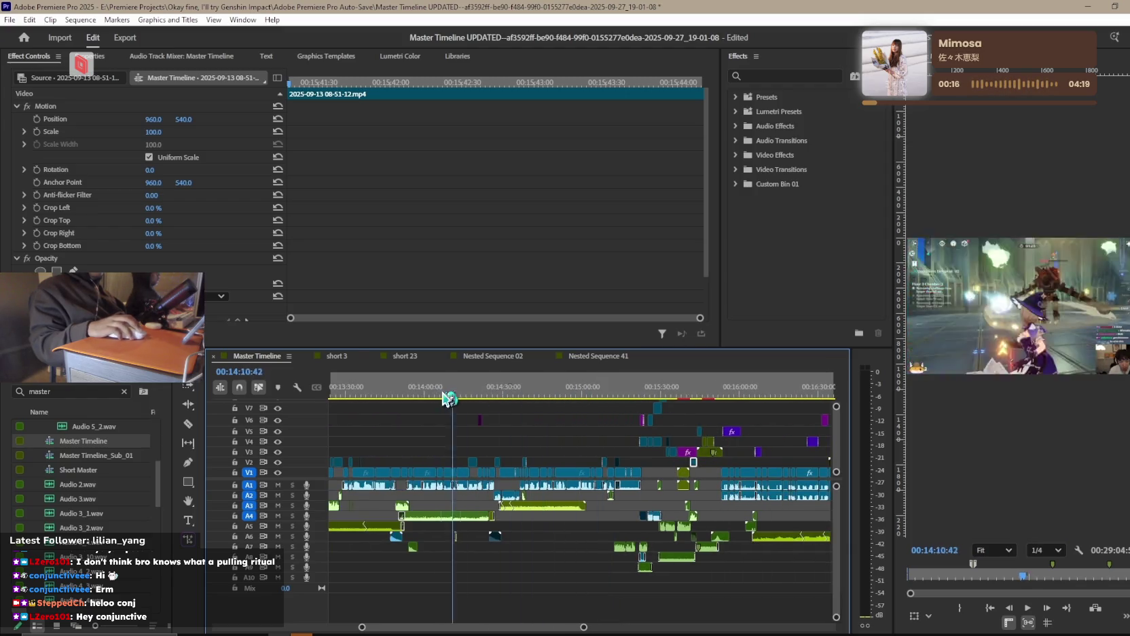
scroll(563, 419, up, 2)
drag(542, 402, 313, 420)
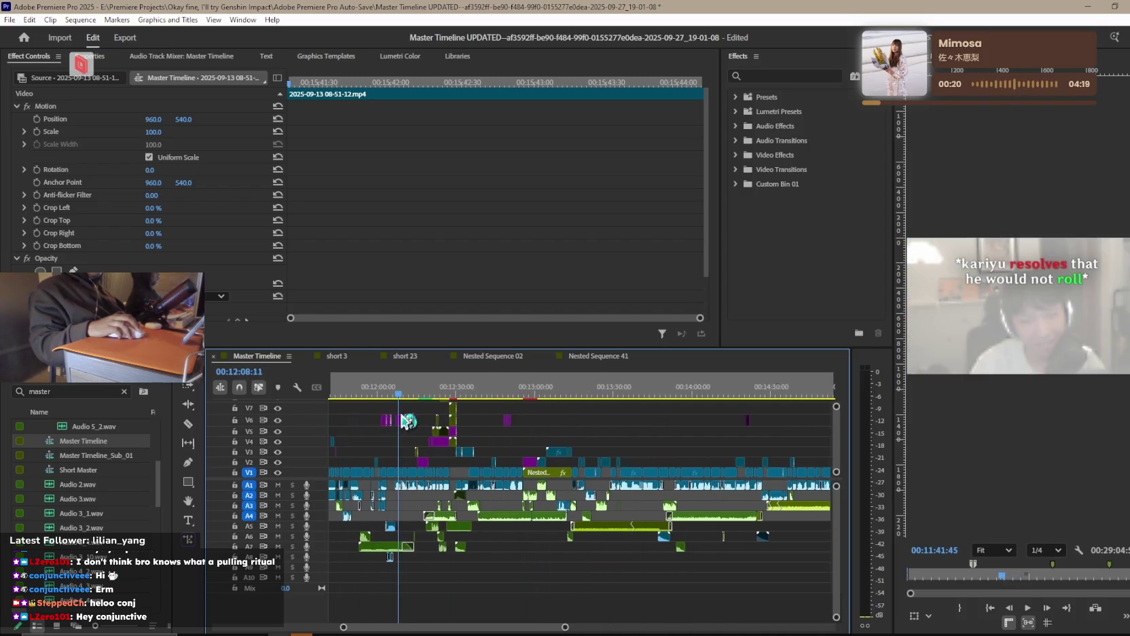
scroll(544, 411, up, 5)
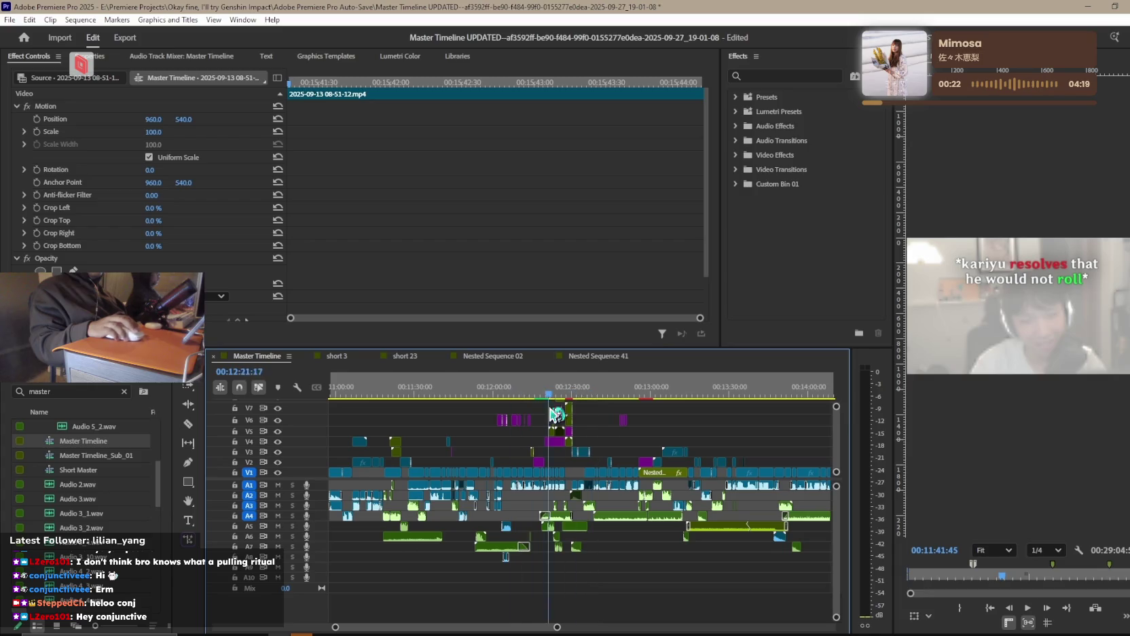
mouse_move(601, 394)
mouse_down()
mouse_move(419, 402)
mouse_move(669, 396)
mouse_move(350, 406)
mouse_move(384, 408)
mouse_up()
Zoom the Master Timeline and scrub the playhead back to about 00:06:55.
key(=)
key(=)
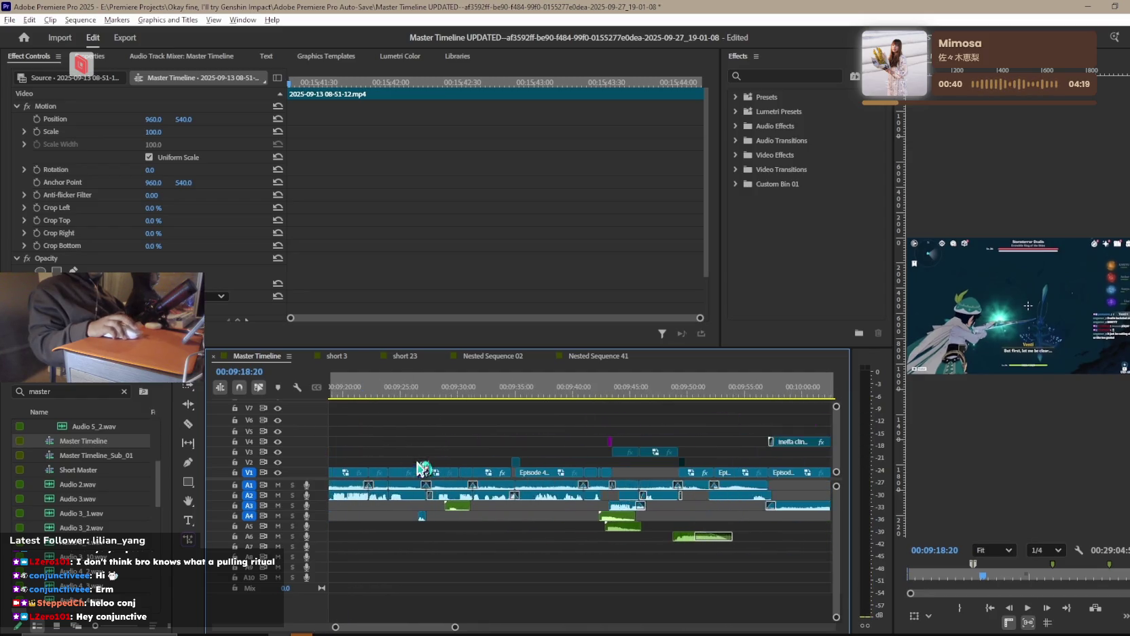
key(=)
key(=)
key(=)
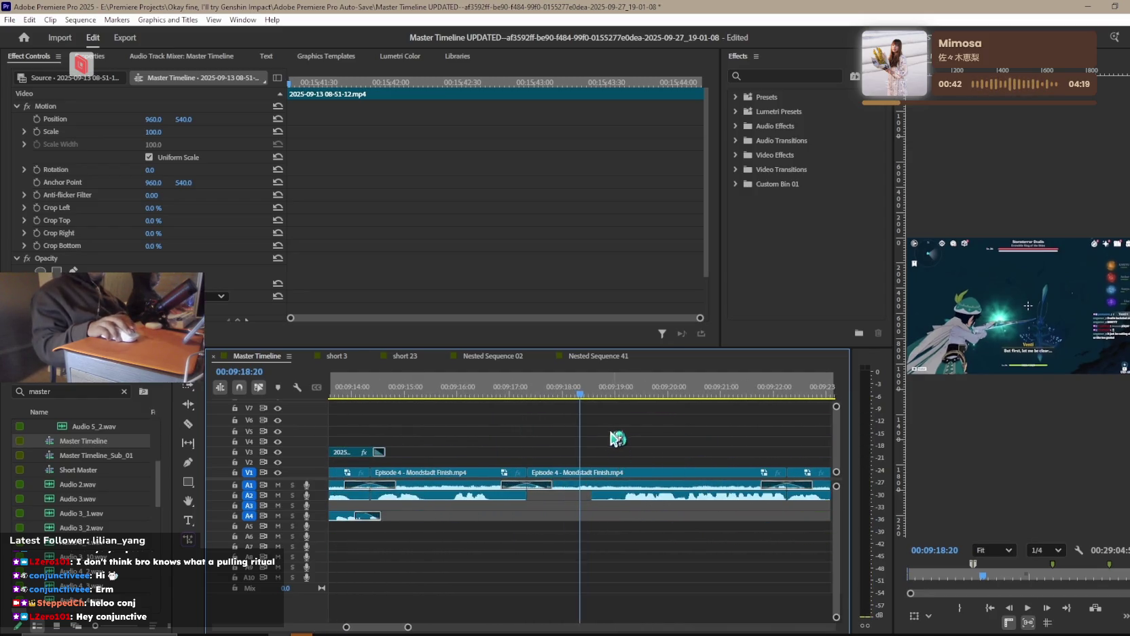
key(-)
key(-)
key(-)
key(-)
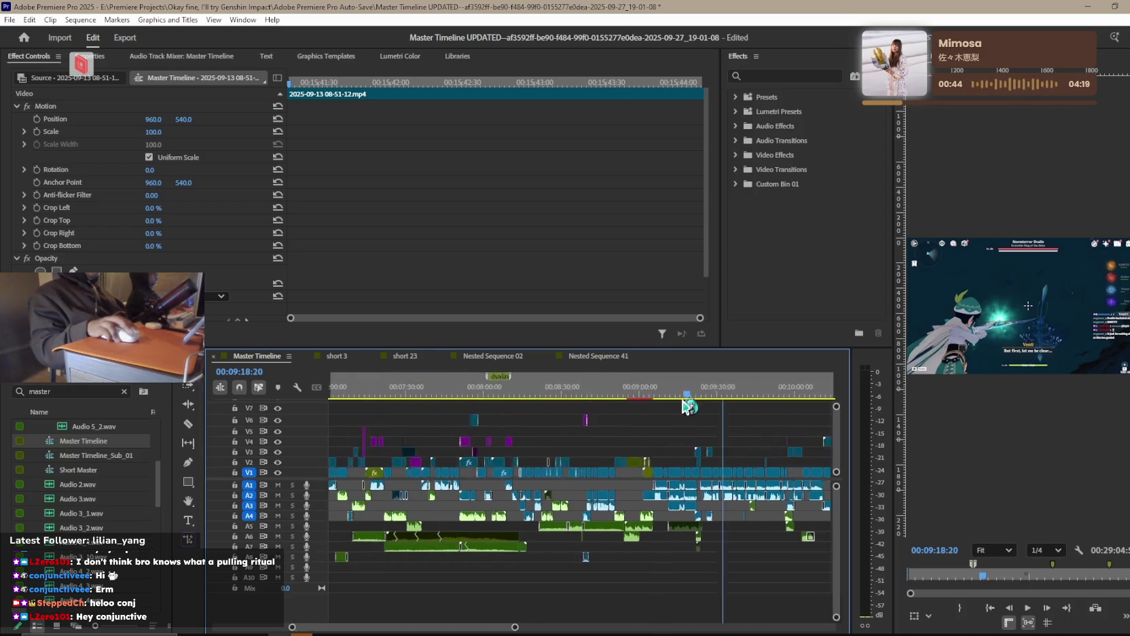
scroll(684, 400, up, 3)
drag(683, 401, 603, 393)
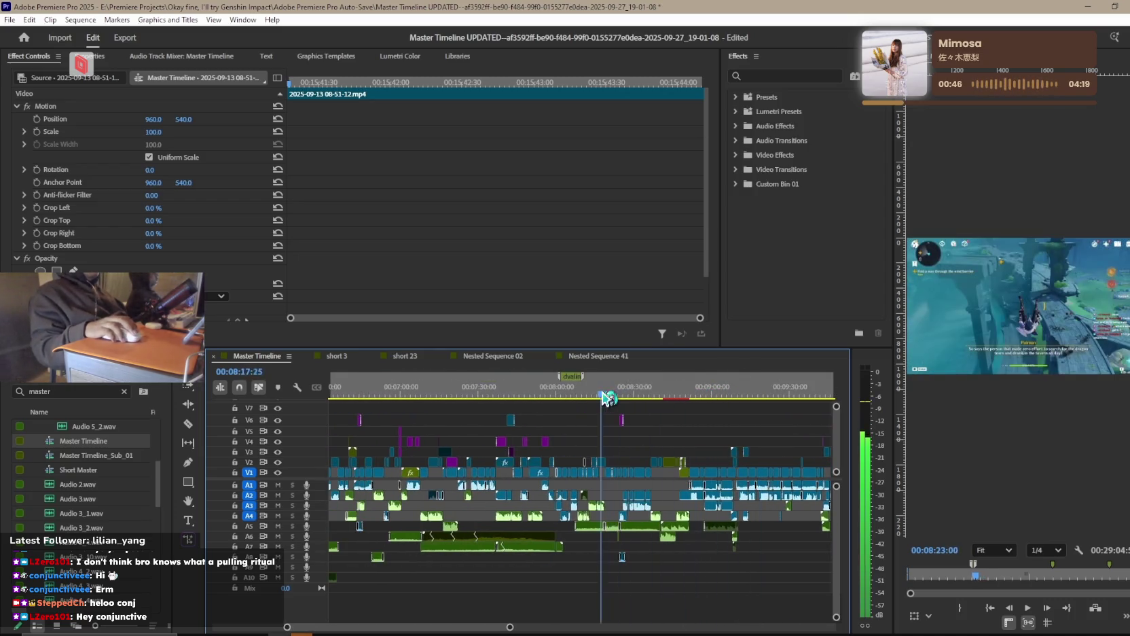
drag(603, 396, 483, 397)
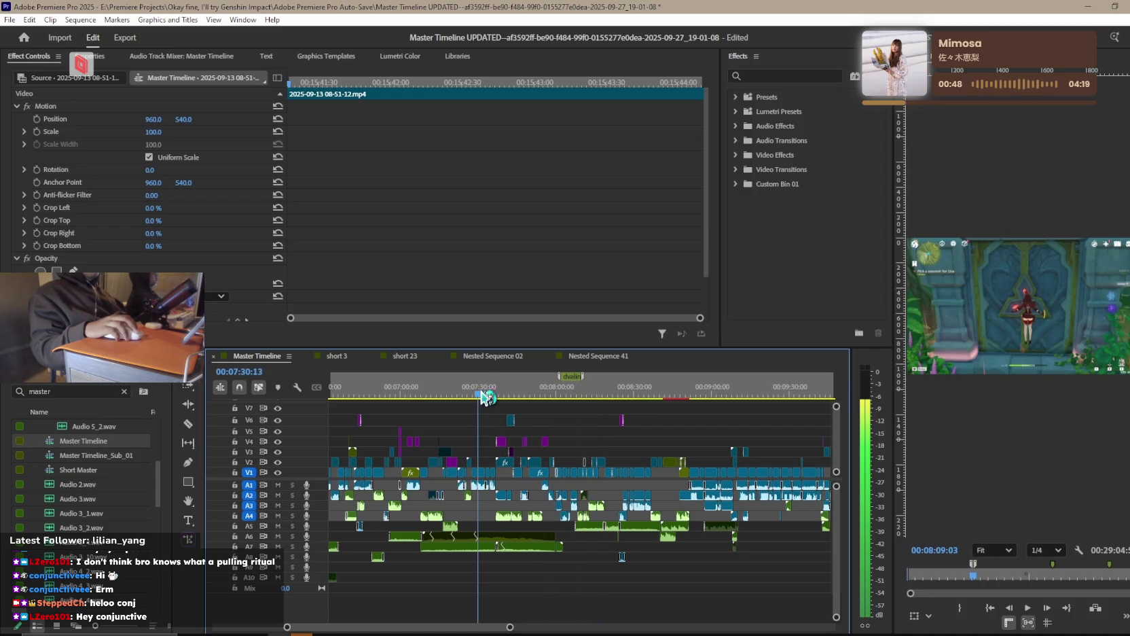
scroll(613, 453, up, 5)
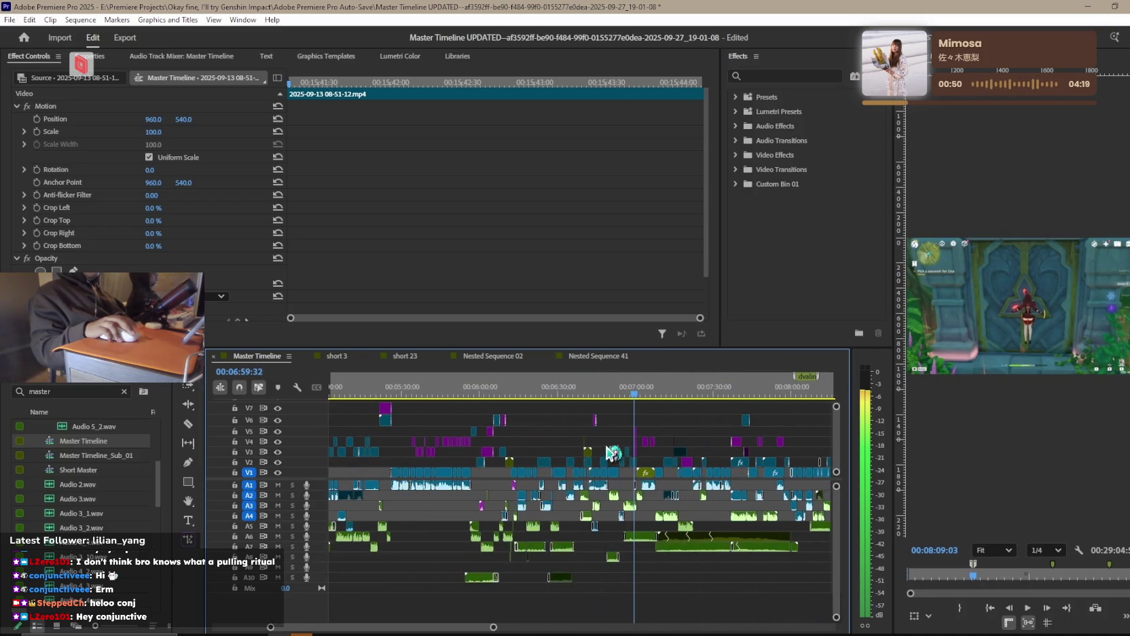
scroll(630, 448, up, 2)
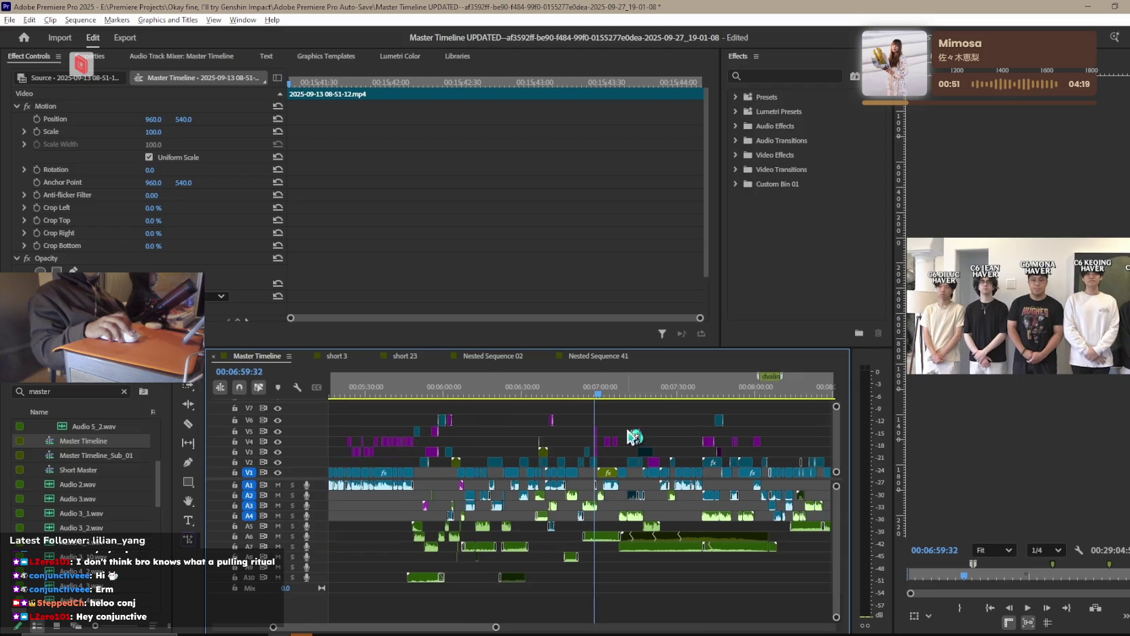
click(571, 395)
drag(572, 396, 399, 408)
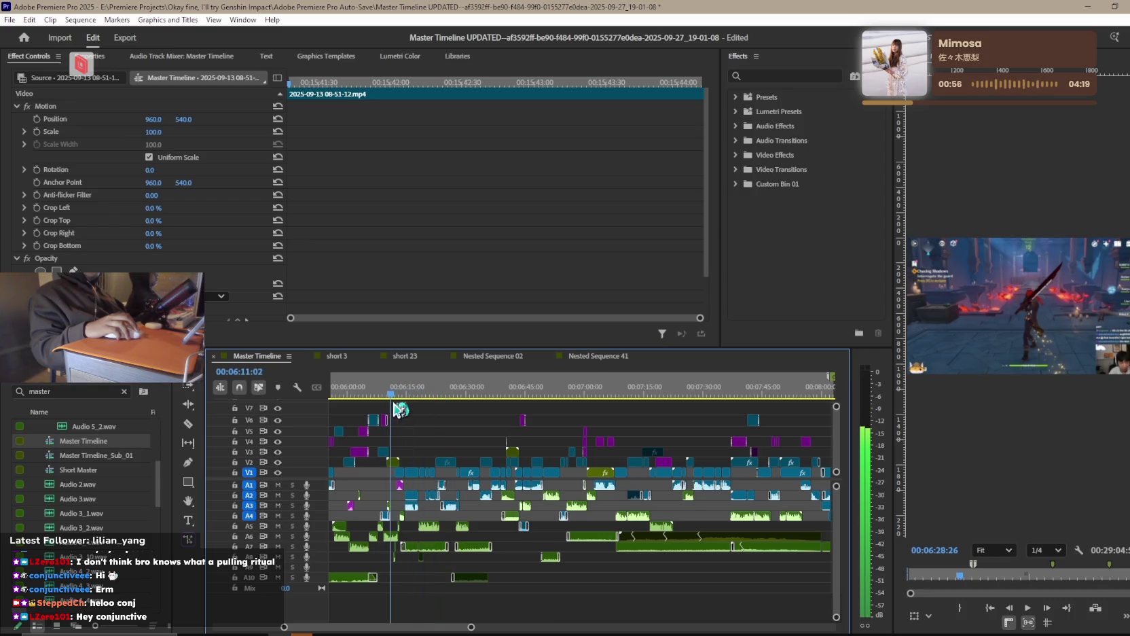
Play the edit from there, stop, zoom out and scrub back toward 00:05:41.
scroll(421, 417, down, 2)
scroll(475, 435, down, 2)
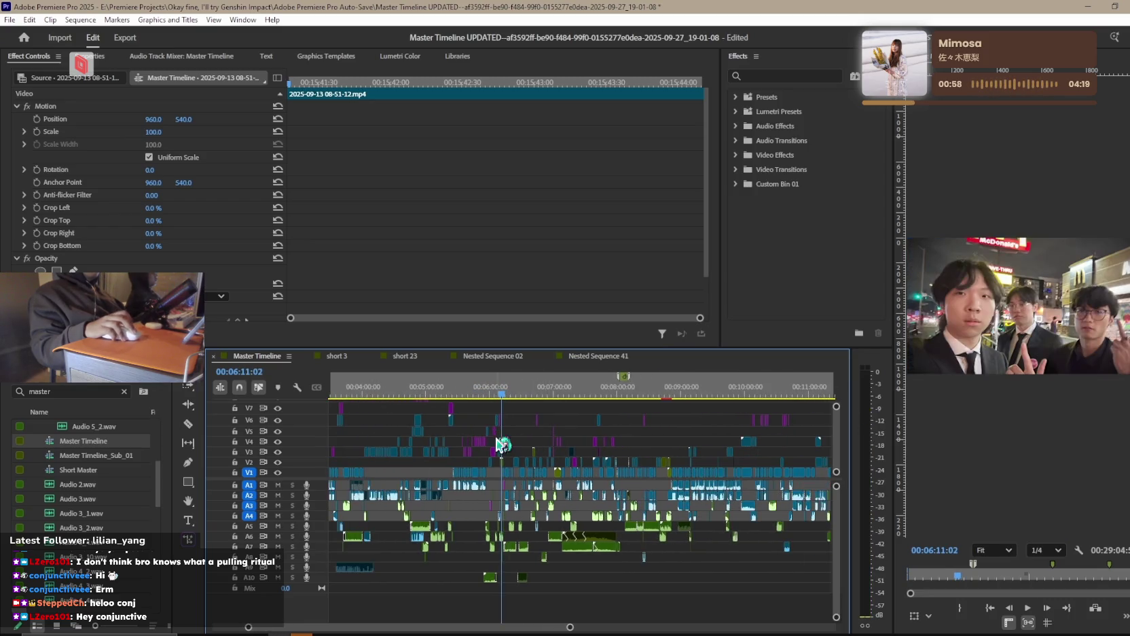
key(space)
scroll(516, 441, up, 3)
scroll(543, 438, up, 2)
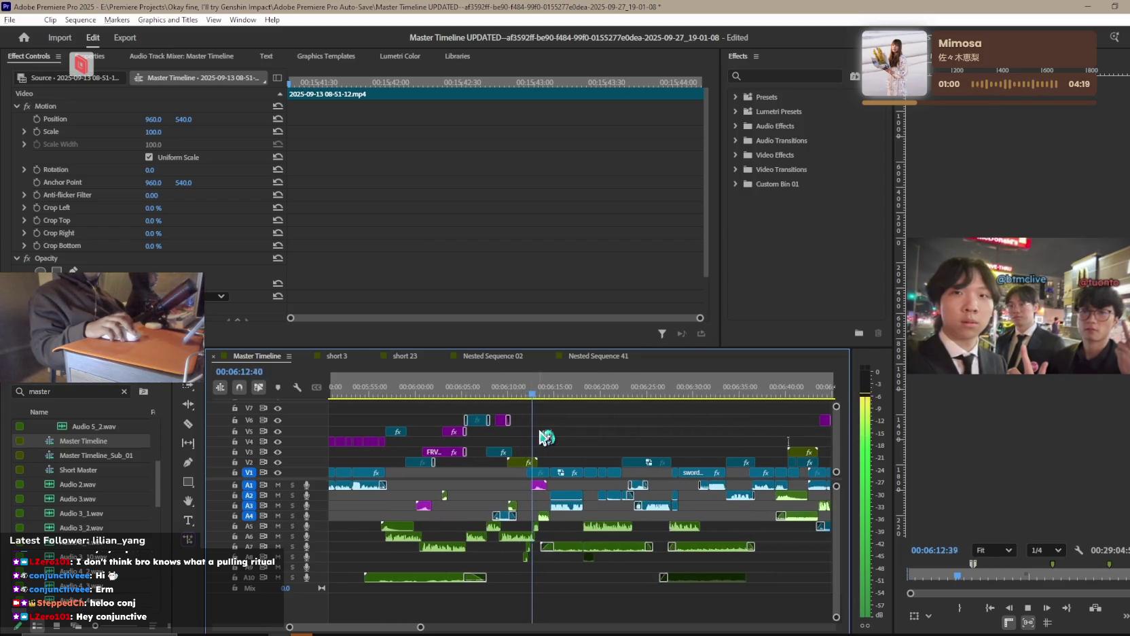
scroll(550, 440, up, 2)
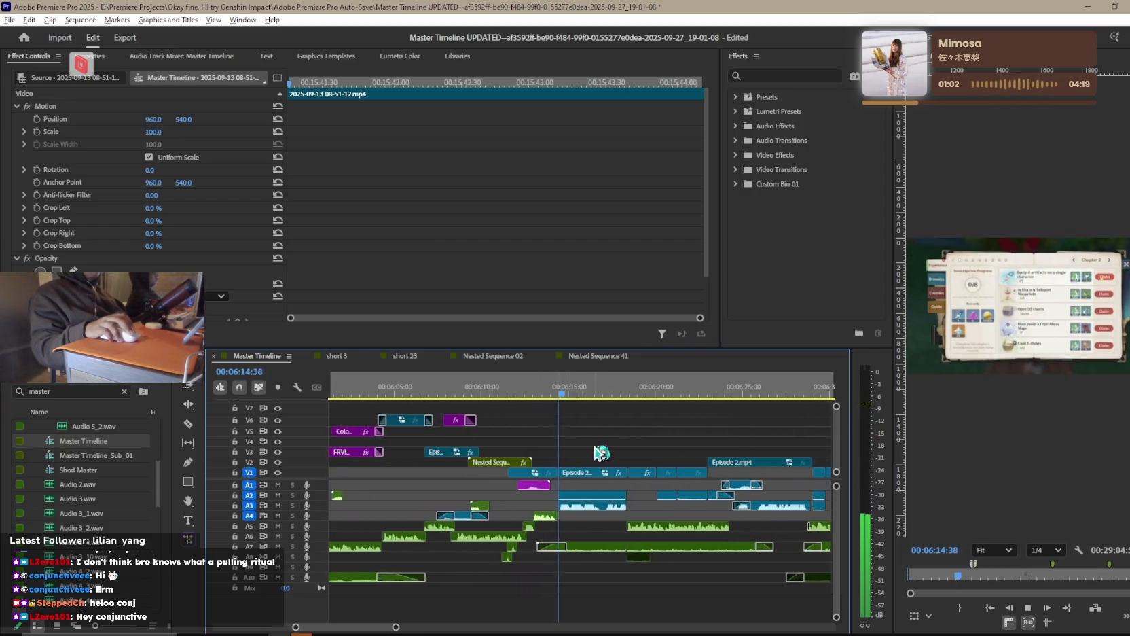
scroll(601, 451, up, 2)
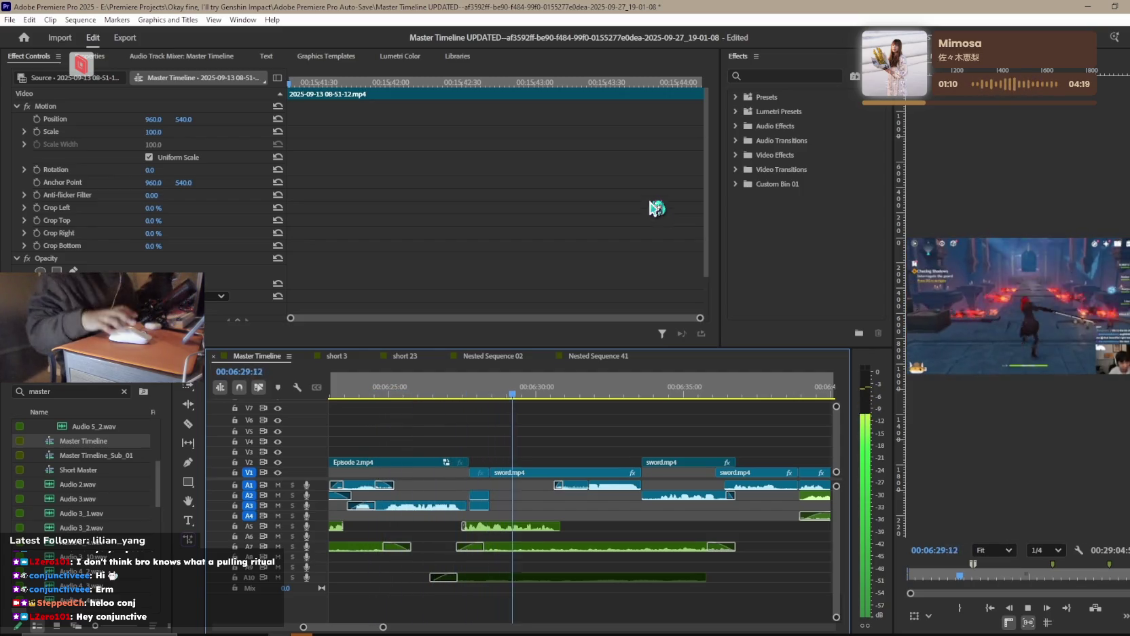
key(space)
key(minus)
key(minus)
key(minus)
key(minus)
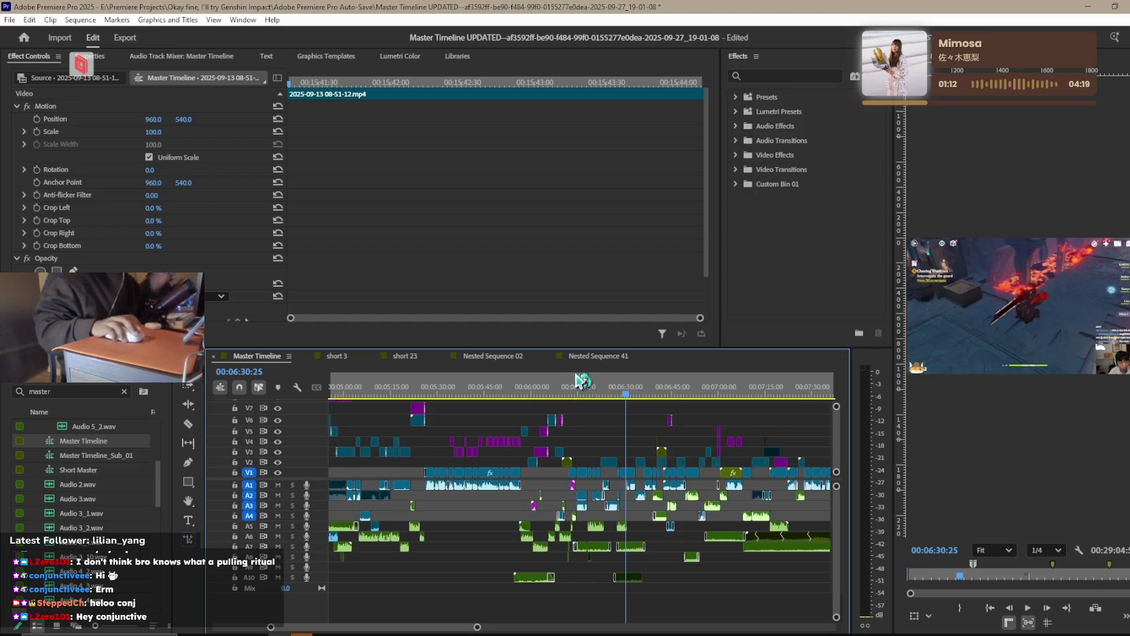
drag(527, 392, 510, 398)
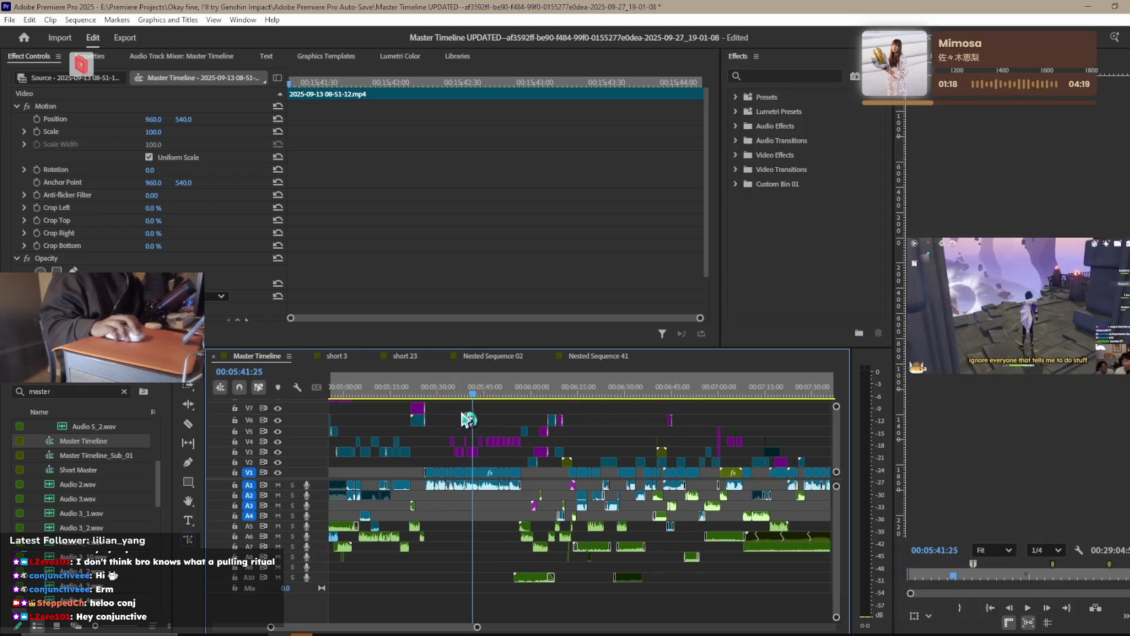
Scrub the Master Timeline forward to 00:05:48:34.
drag(477, 393, 500, 391)
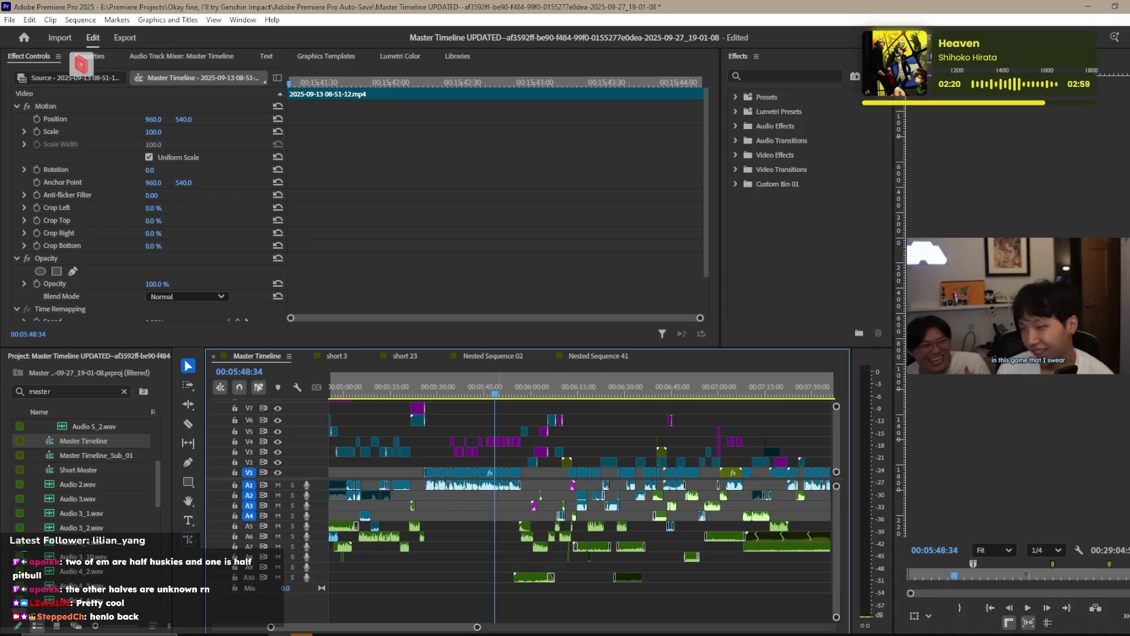
Play short 3 briefly, flip through Master Timeline and short 23, then return to short 3.
mouse_move(400, 356)
click(331, 360)
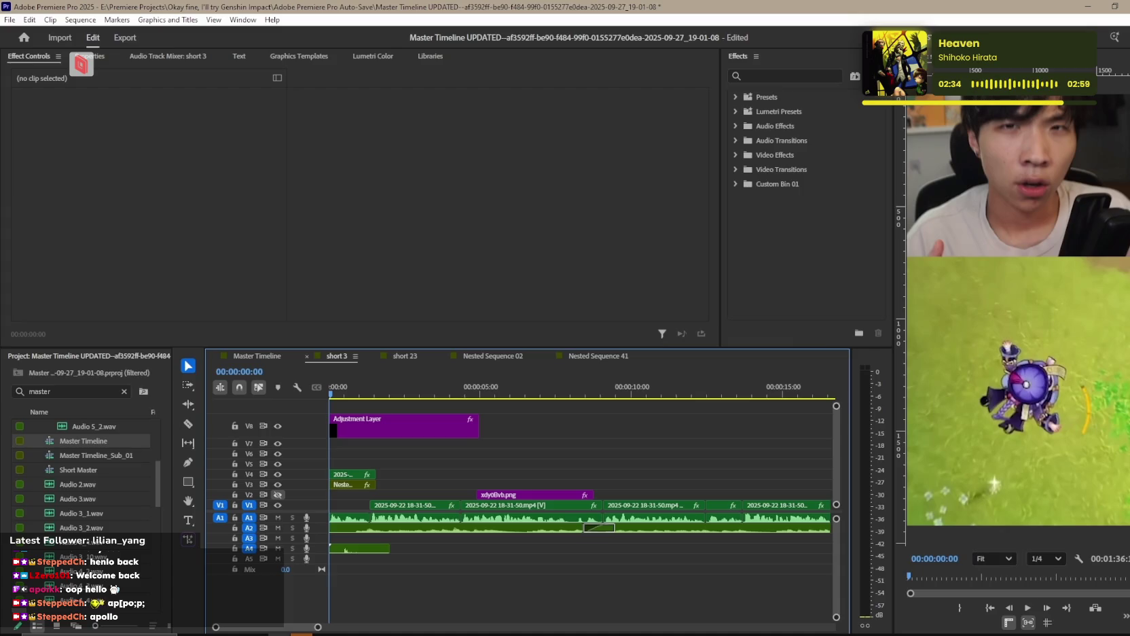
key(space)
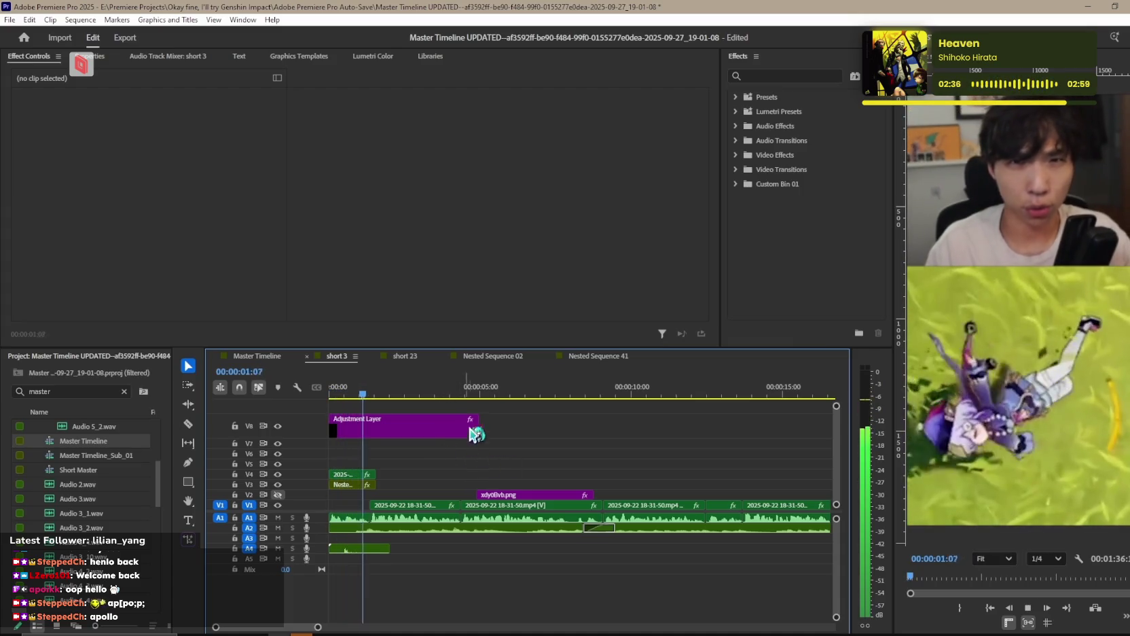
key(space)
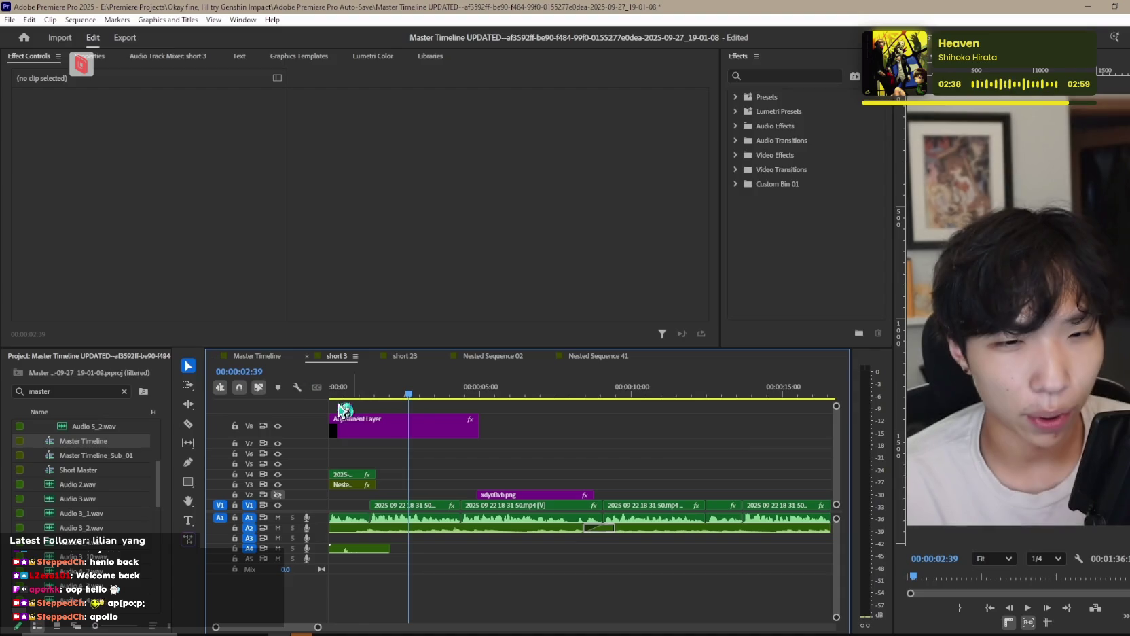
click(273, 360)
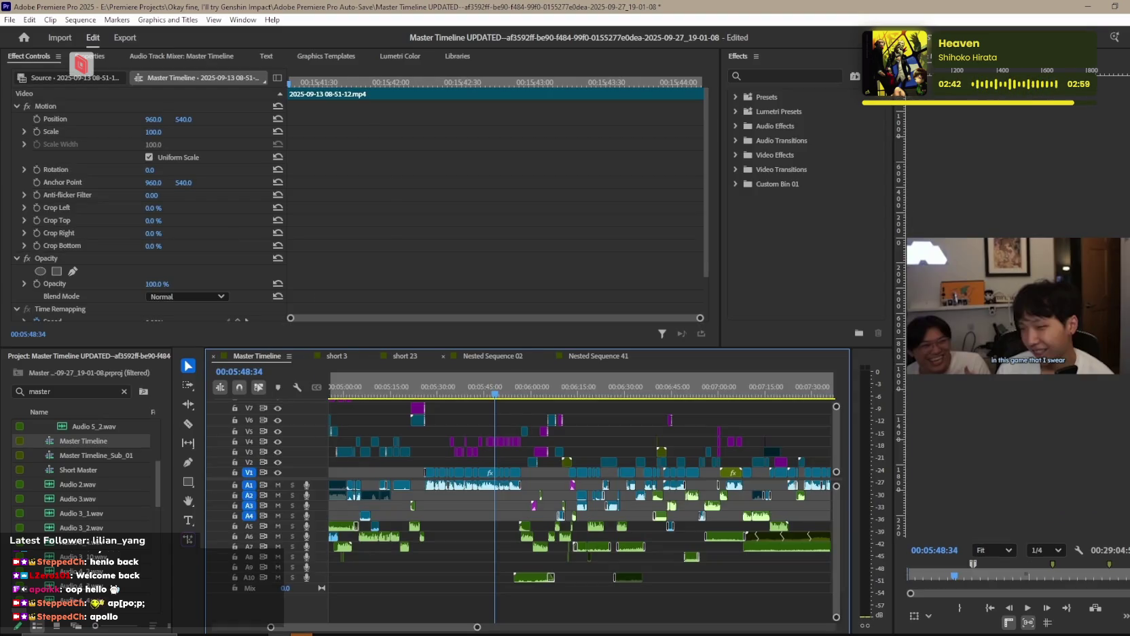
key(alt)
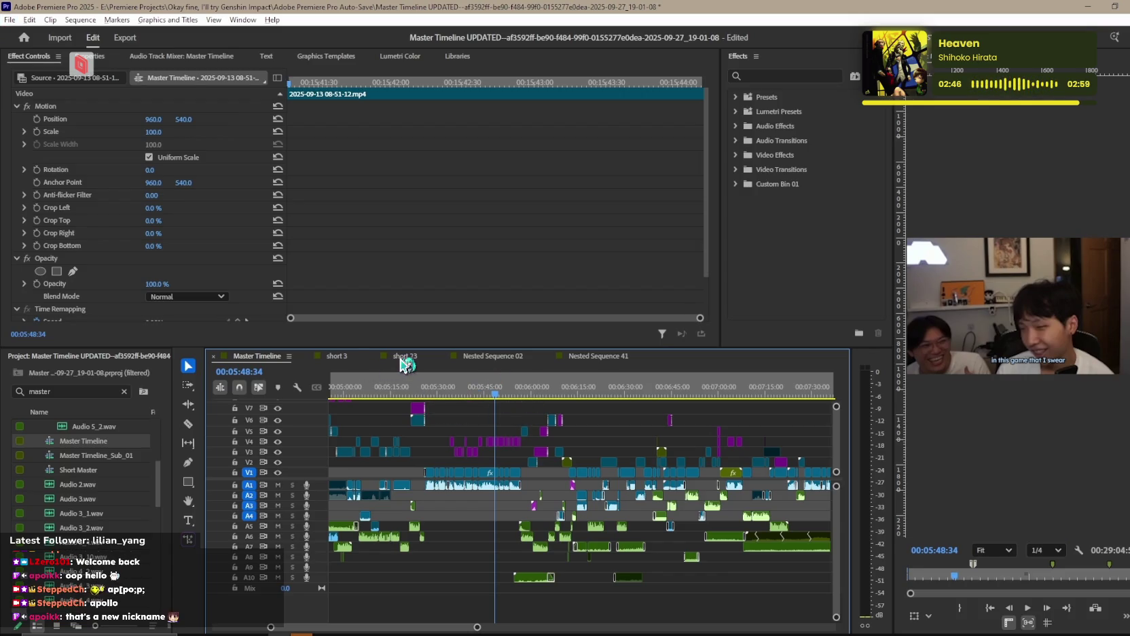
click(404, 357)
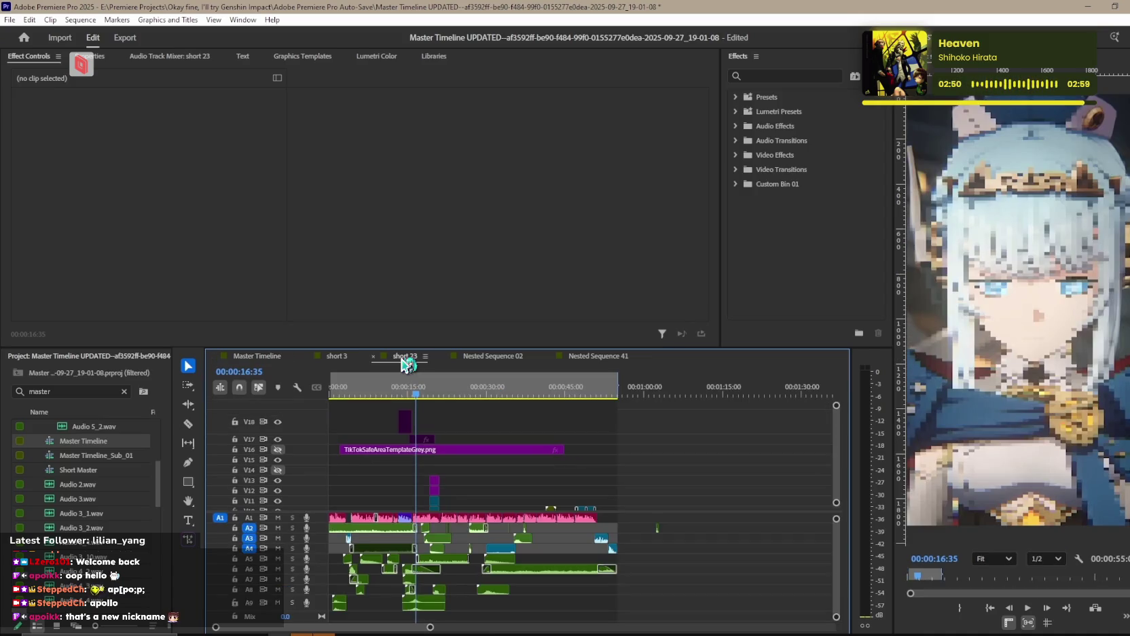
click(337, 357)
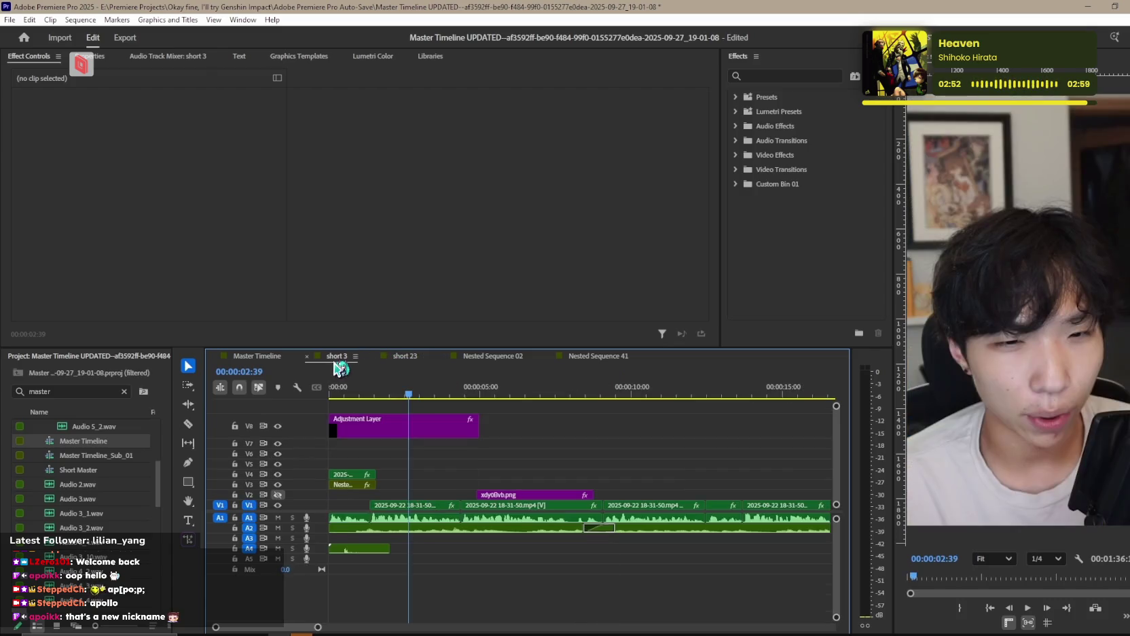
click(262, 358)
click(406, 357)
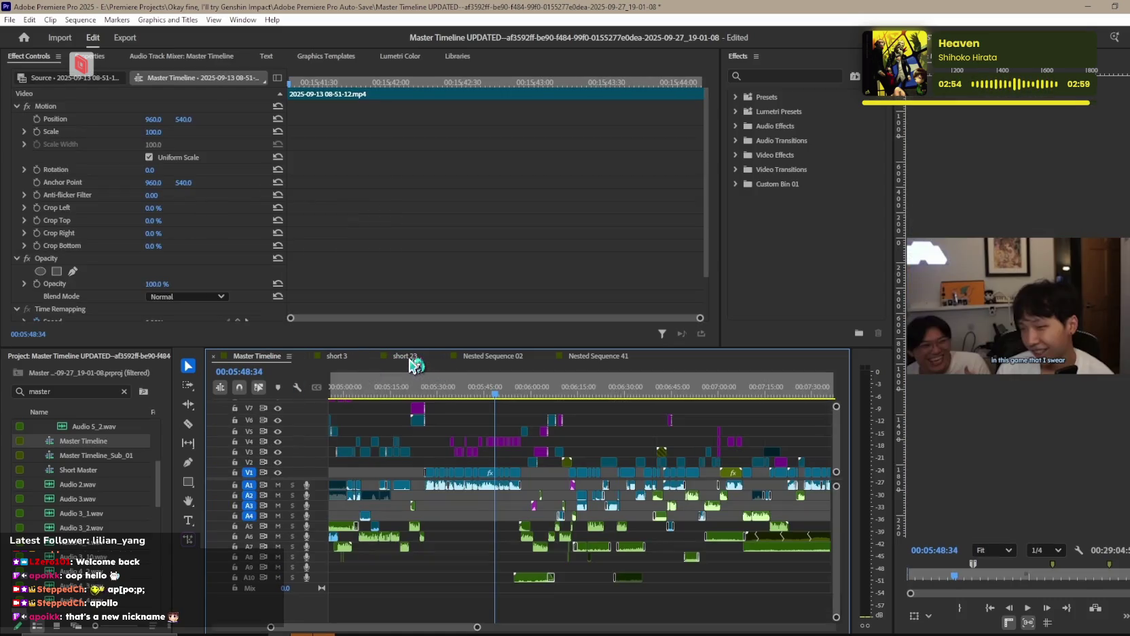
click(336, 359)
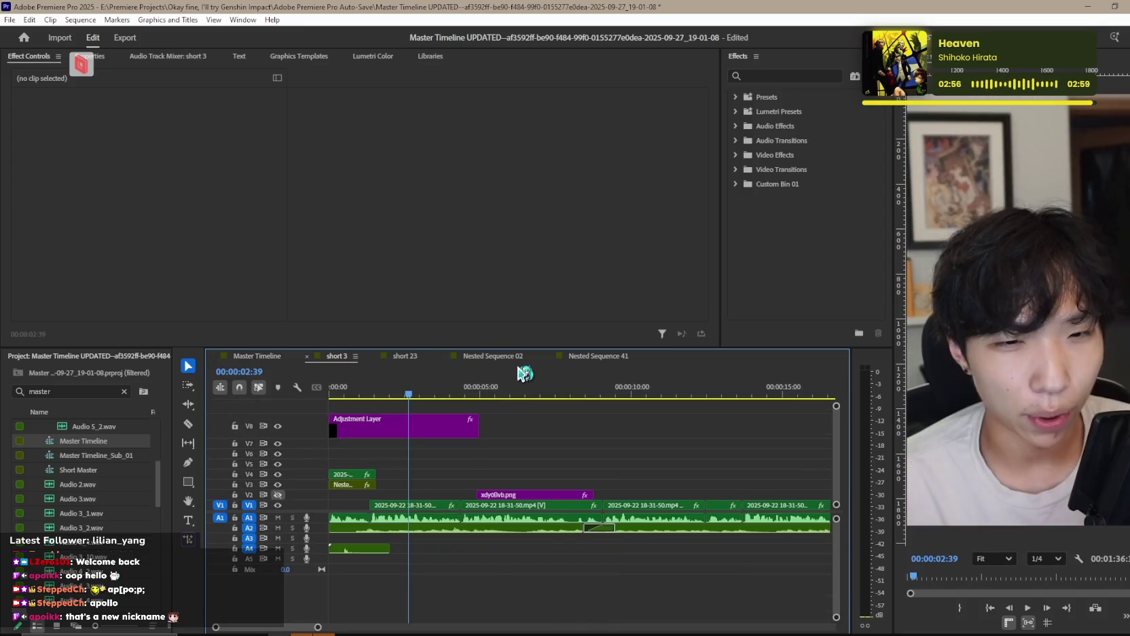
Dismiss the app search launcher and focus the Project panel search field.
key(alt+space)
key(Escape)
click(17, 392)
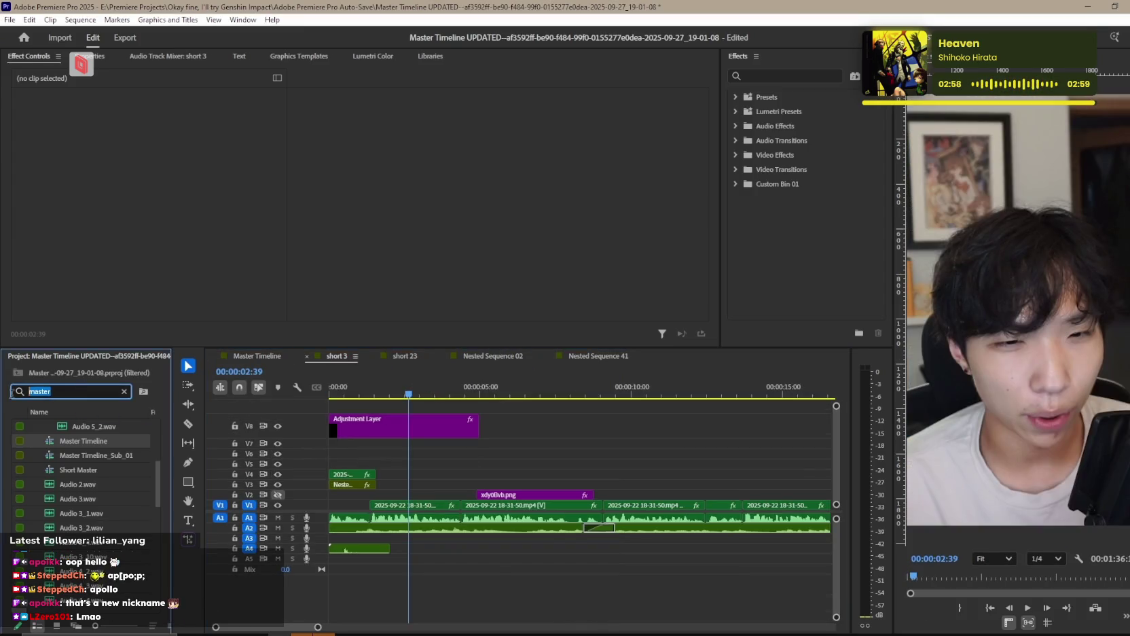
Search the Project panel for the Lisa B-roll and preview it in the Source monitor.
text(b roll)
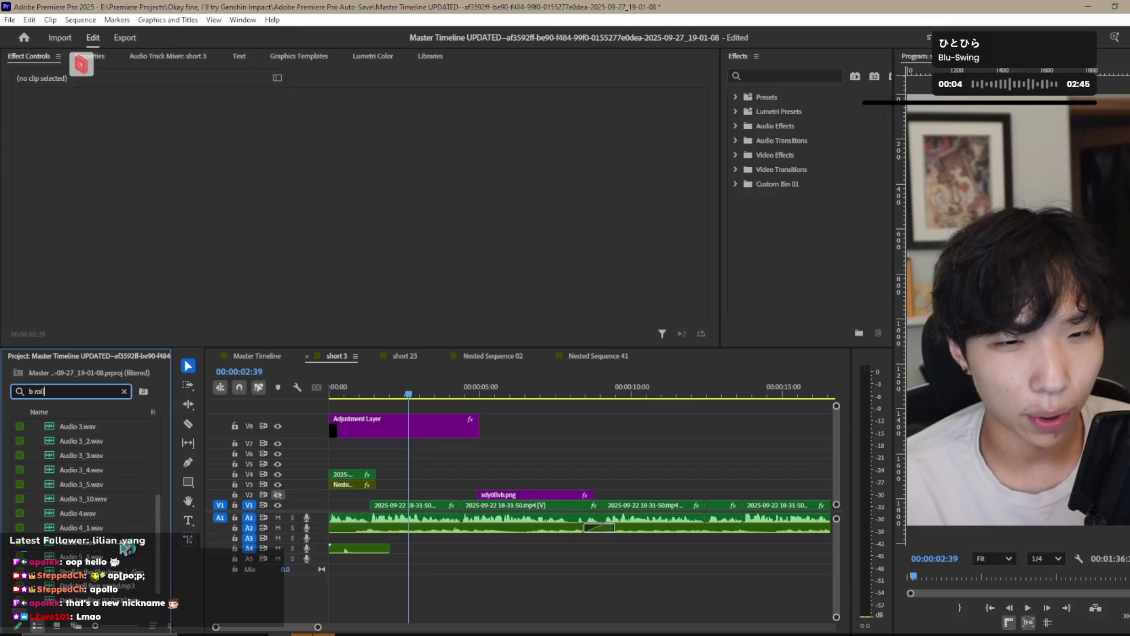
double_click(122, 603)
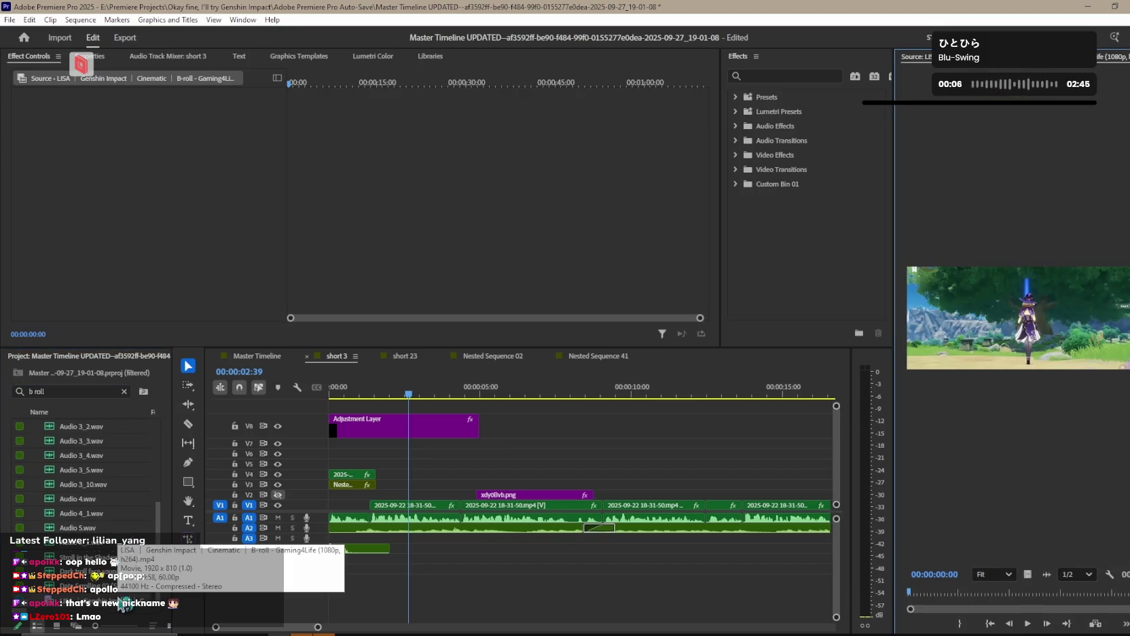
mouse_move(1087, 592)
mouse_down()
mouse_move(1127, 593)
mouse_move(1060, 592)
mouse_up()
click(94, 609)
Drag the B-roll into short 3, delete its A5 audio, and move it to track V4.
drag(94, 610, 675, 473)
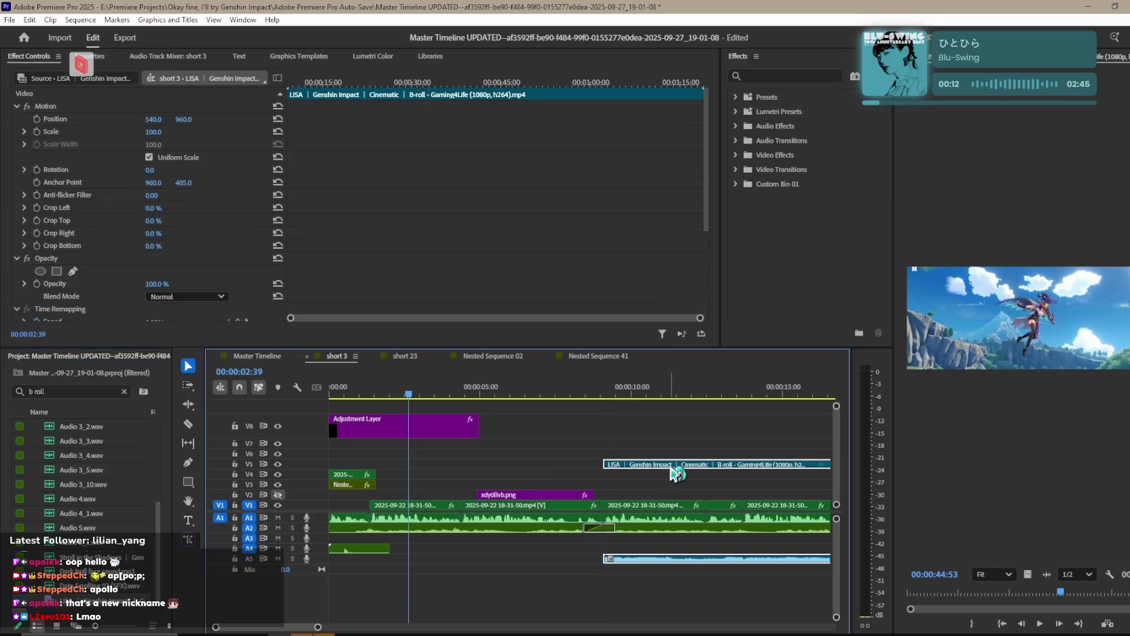
click(679, 566)
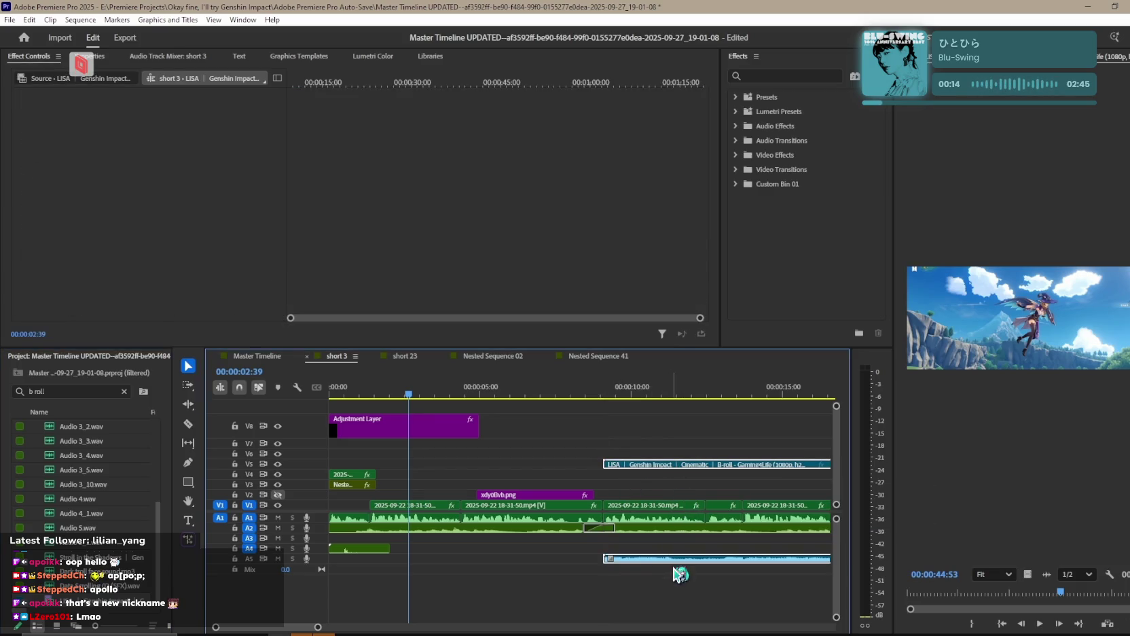
key(Delete)
drag(669, 466, 456, 475)
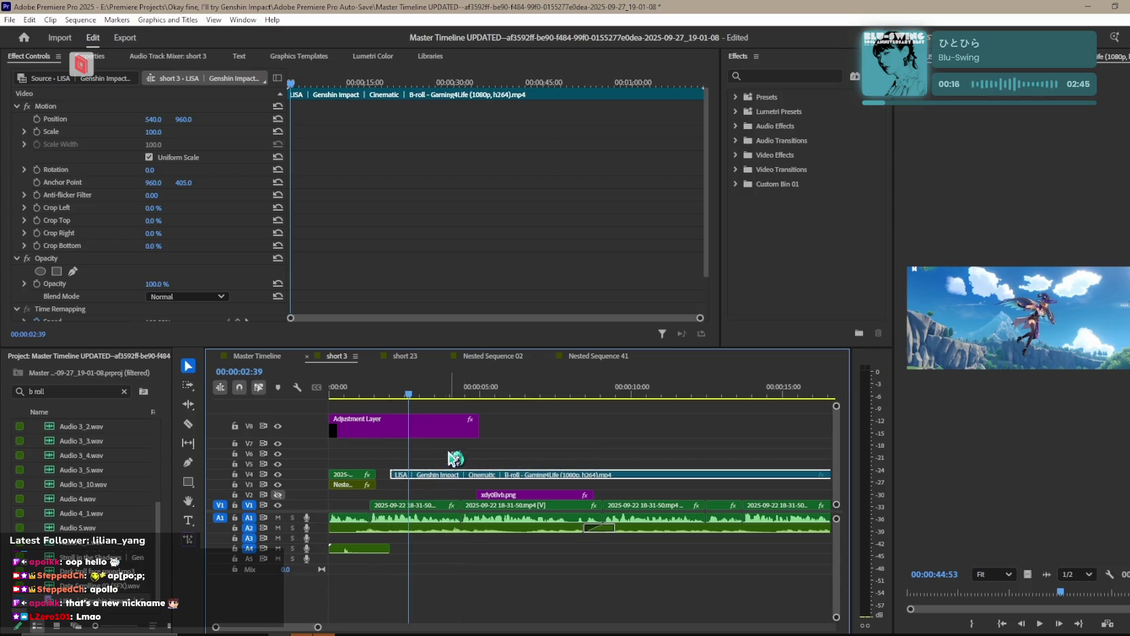
click(399, 392)
Scale the Lisa B-roll to 254 to fill the vertical frame and preview it.
click(349, 392)
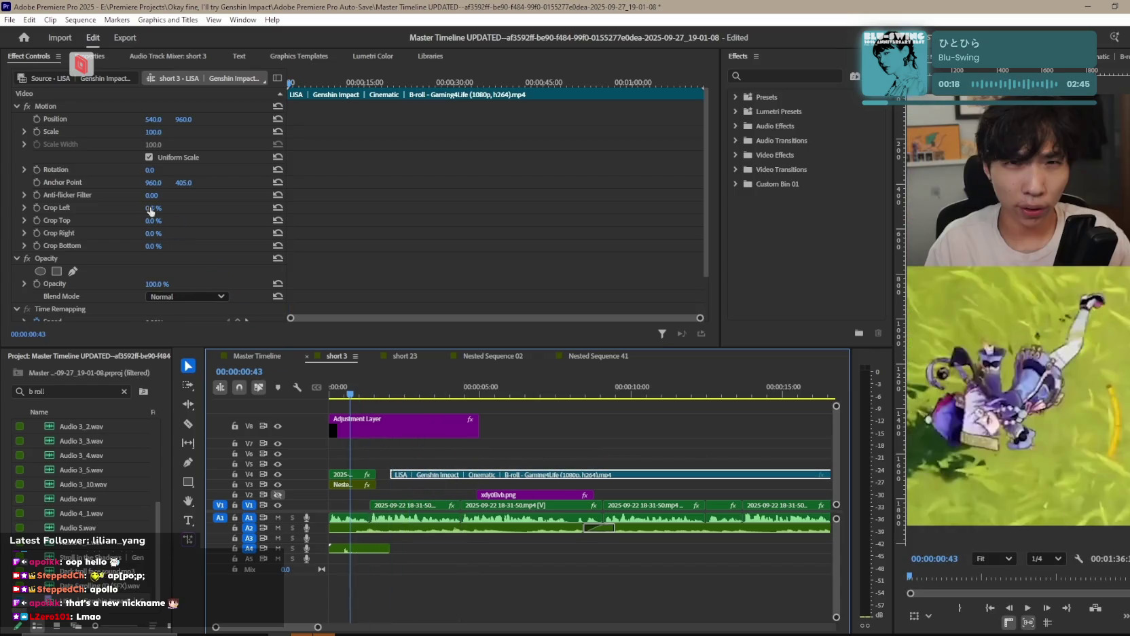
drag(150, 132, 226, 166)
drag(427, 483, 409, 482)
key(space)
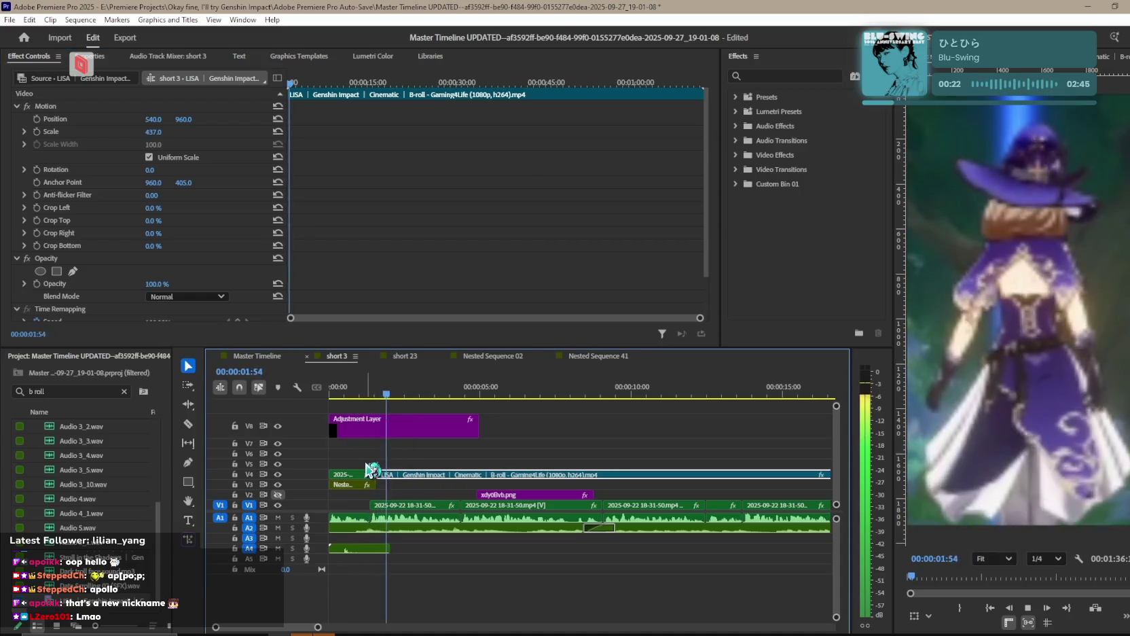
mouse_move(153, 132)
mouse_down()
mouse_move(109, 132)
mouse_move(159, 132)
mouse_up()
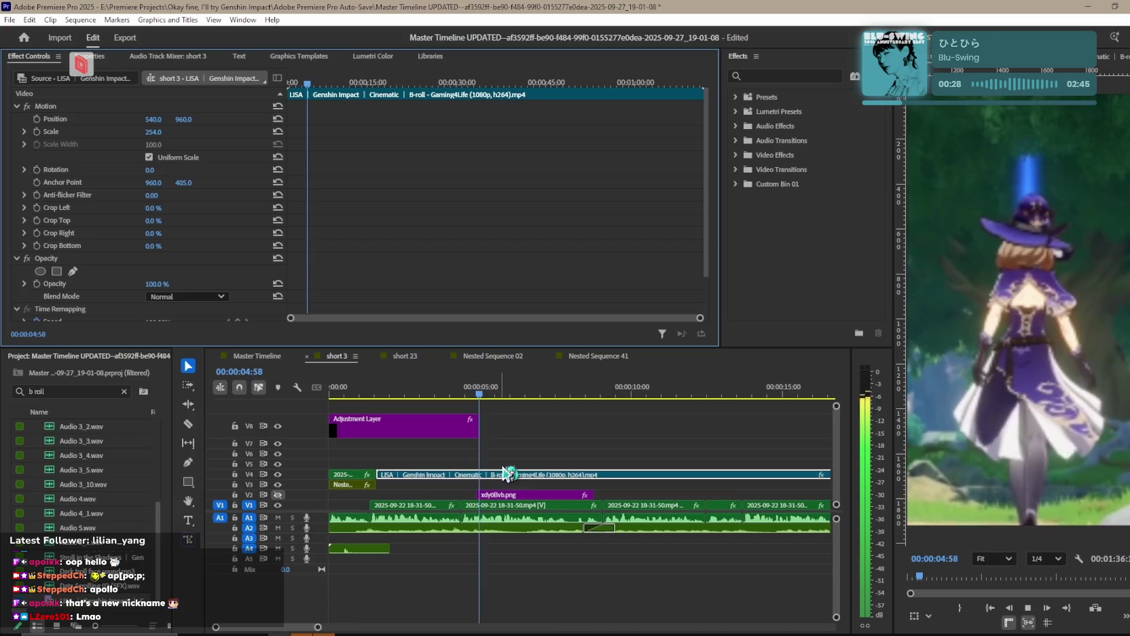
key(space)
key(space)
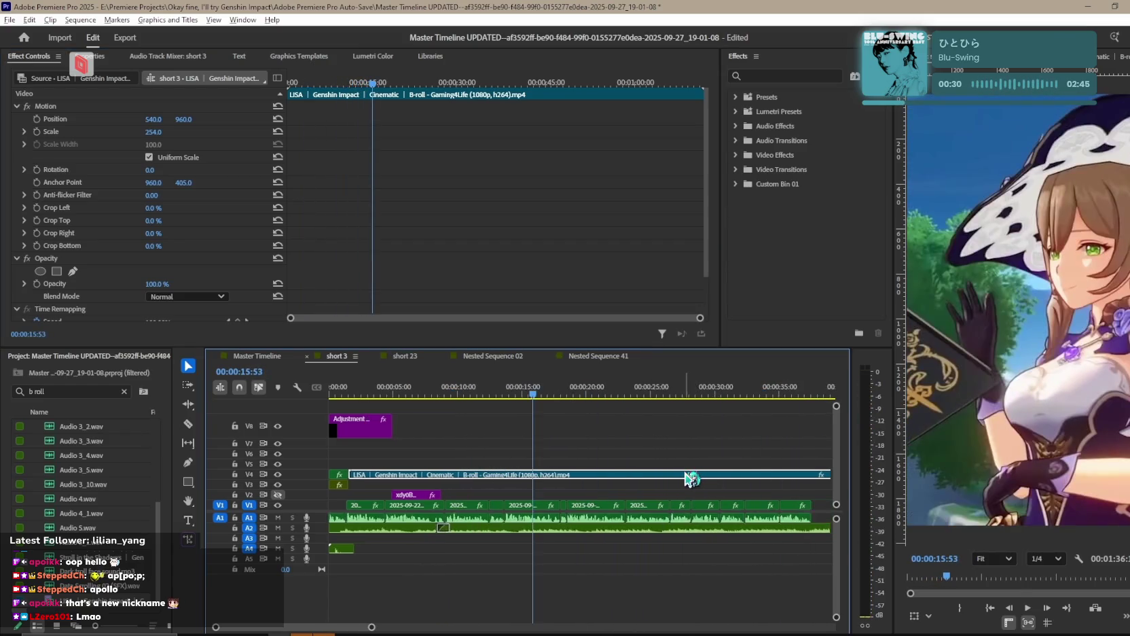
key(space)
Razor the B-roll at 00:00:17:09, delete a piece, then undo to keep it whole.
key(c)
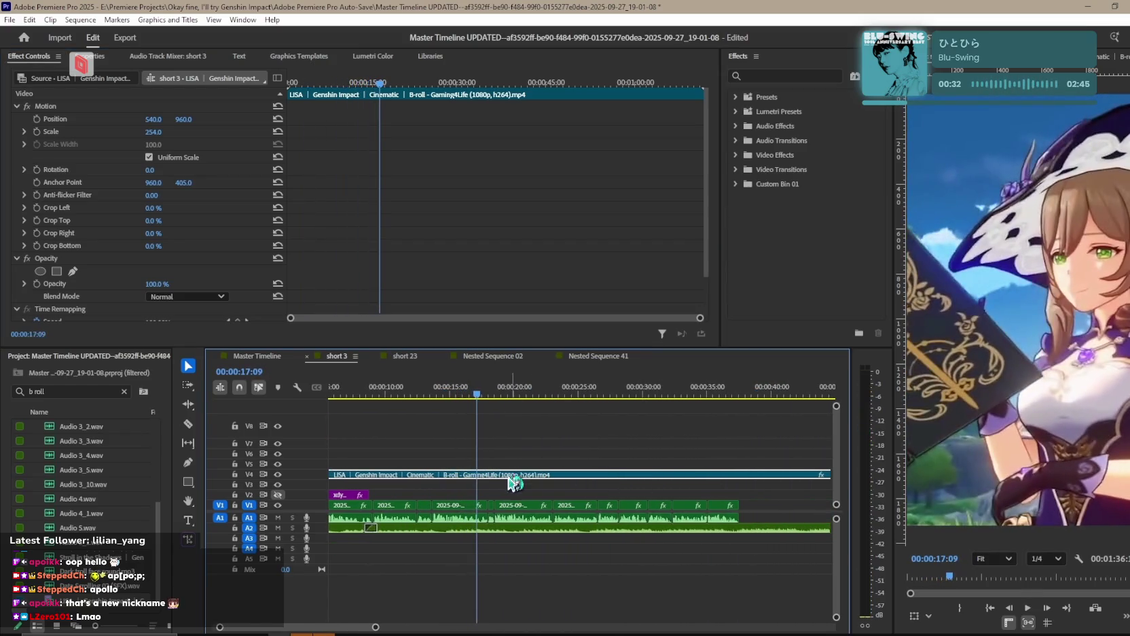
click(483, 478)
key(v)
click(454, 483)
key(Delete)
scroll(585, 501, up, 2)
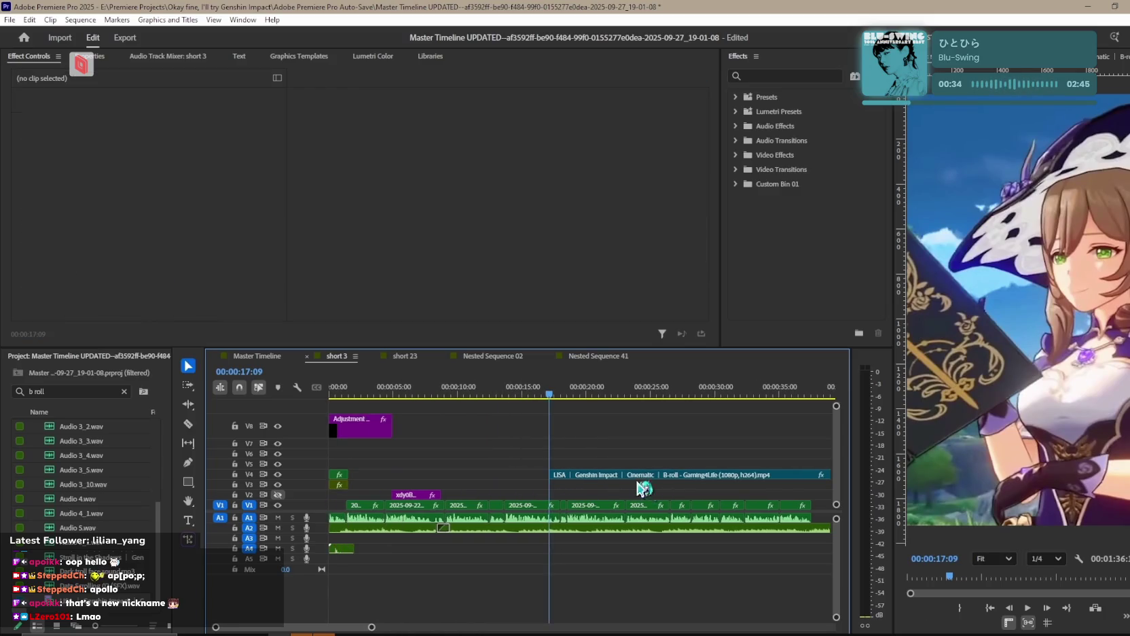
click(602, 483)
key(ctrl+z)
key(ctrl+z)
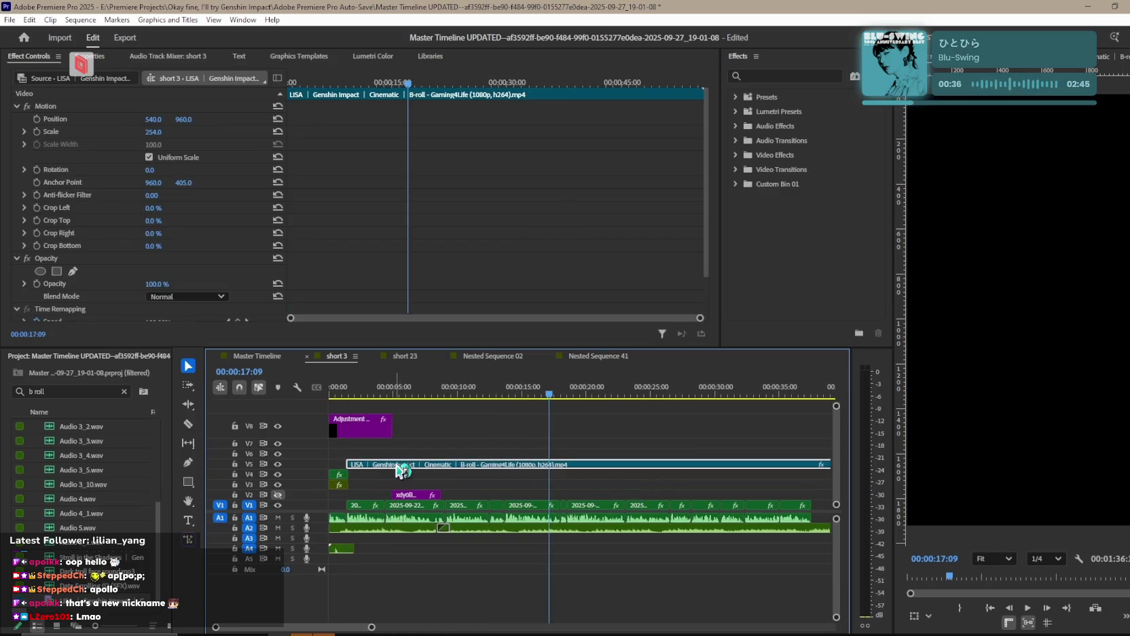
Move the B-roll up to track V5 and play short 3 from the start.
drag(435, 477, 435, 468)
key(Home)
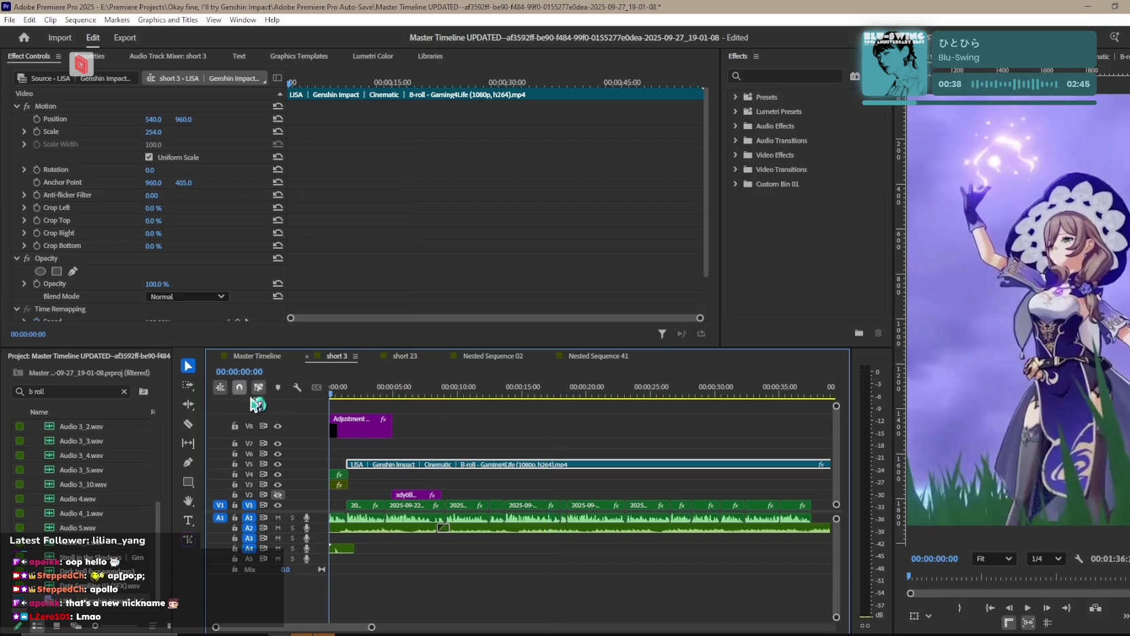
click(435, 425)
key(equal)
key(space)
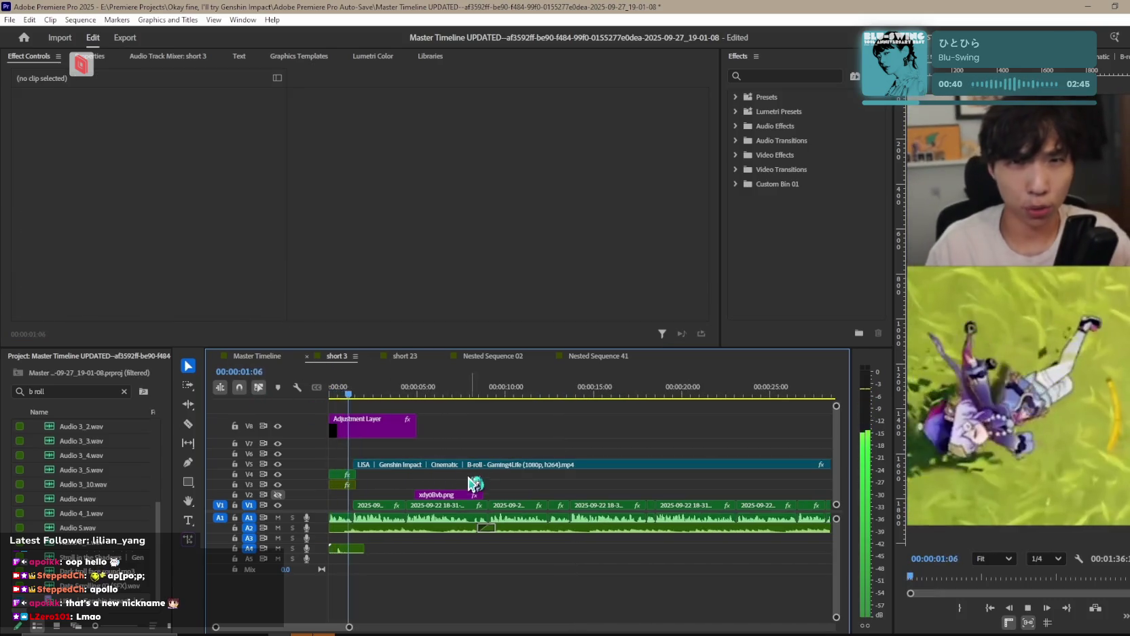
key(equal)
key(equal)
key(space)
Trim the B-roll's left edge to start later and slide it further right.
click(435, 464)
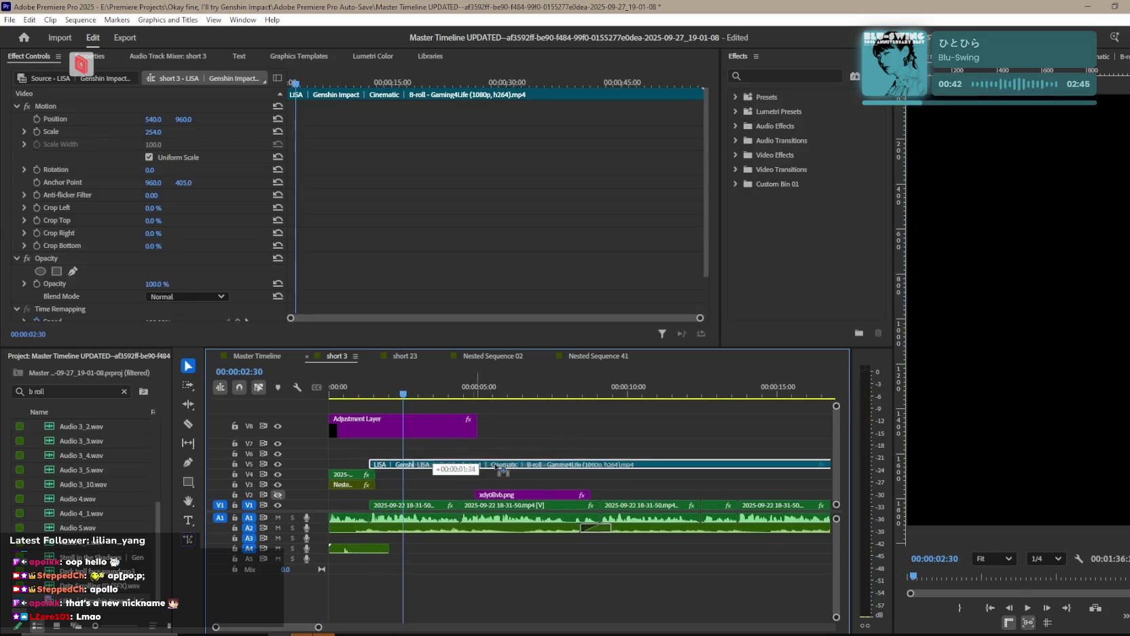
drag(370, 465, 375, 470)
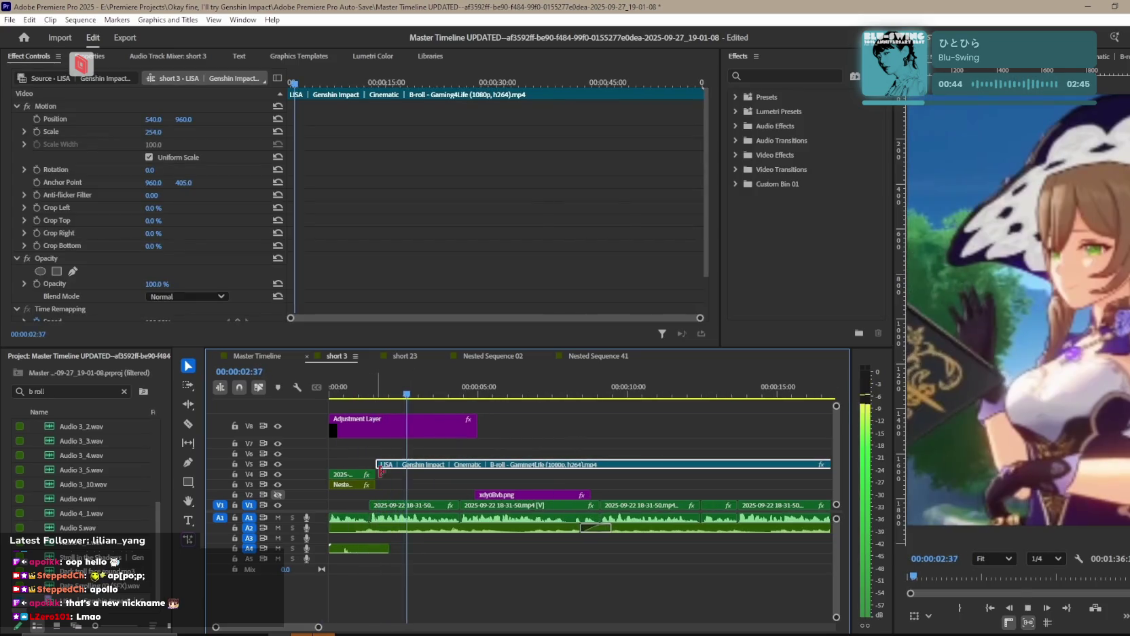
click(367, 394)
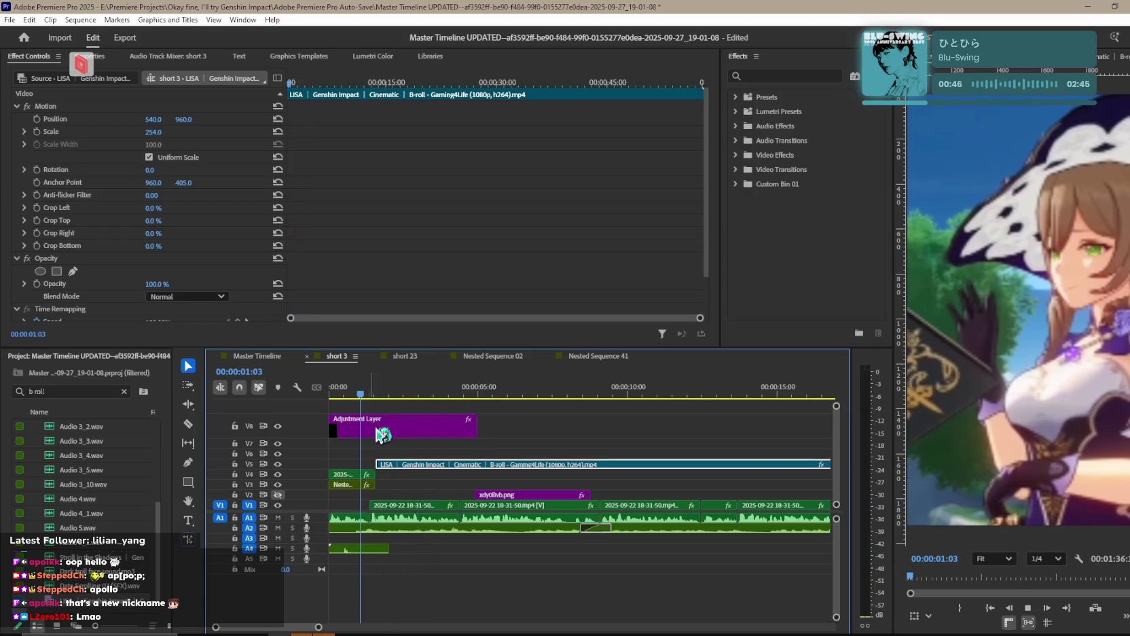
key(equal)
key(j)
mouse_move(474, 465)
mouse_down()
mouse_move(533, 466)
mouse_move(513, 470)
mouse_up()
key(equal)
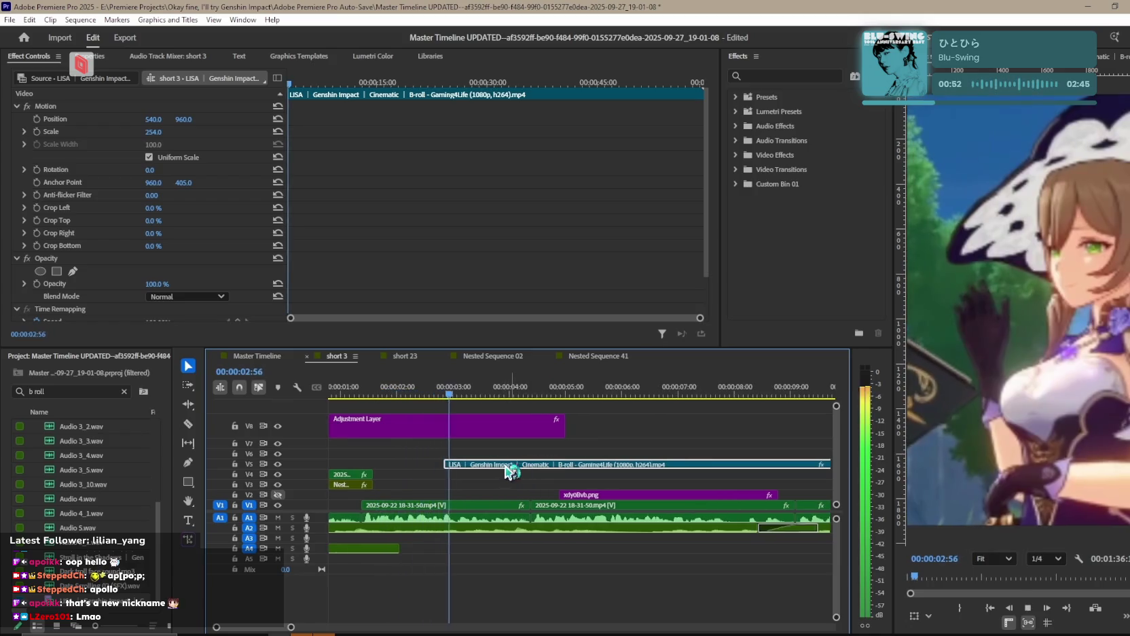
click(479, 356)
Switch to the Master Timeline and scrub to about 00:08:01:12.
click(257, 355)
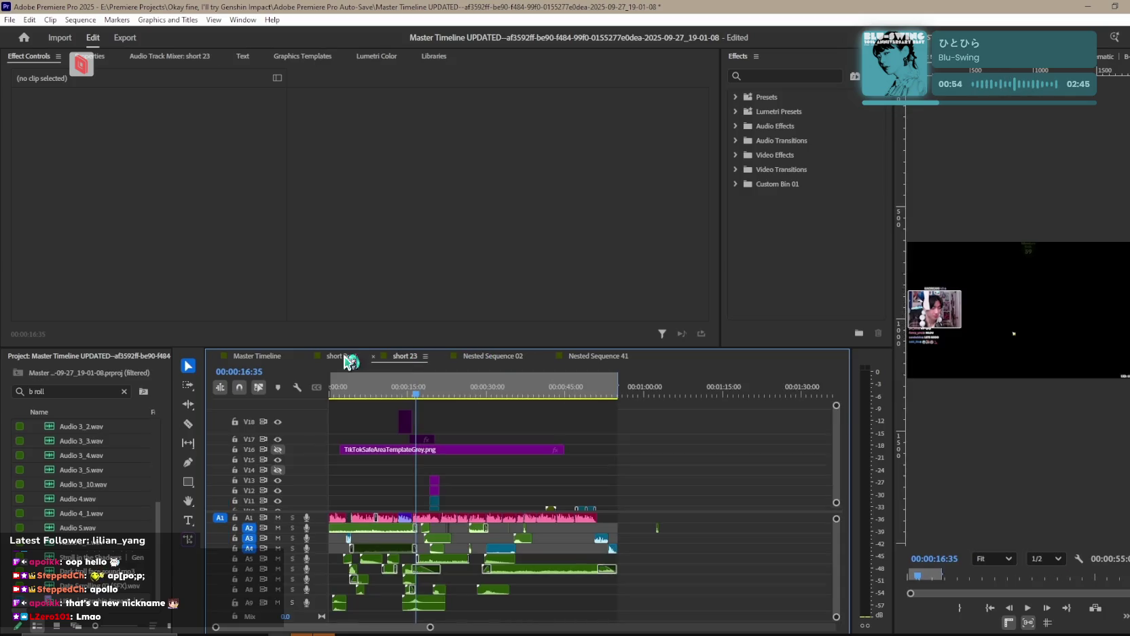
key(minus)
mouse_move(508, 394)
mouse_down()
mouse_move(483, 399)
mouse_move(750, 399)
mouse_up()
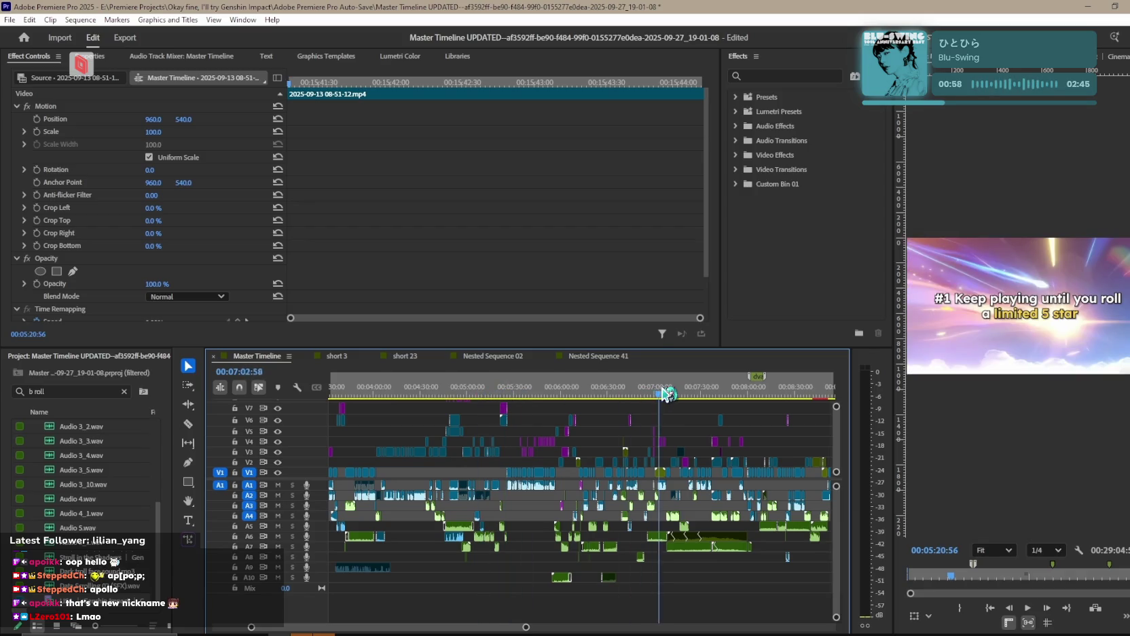
scroll(629, 542, down, 3)
scroll(629, 542, up, 2)
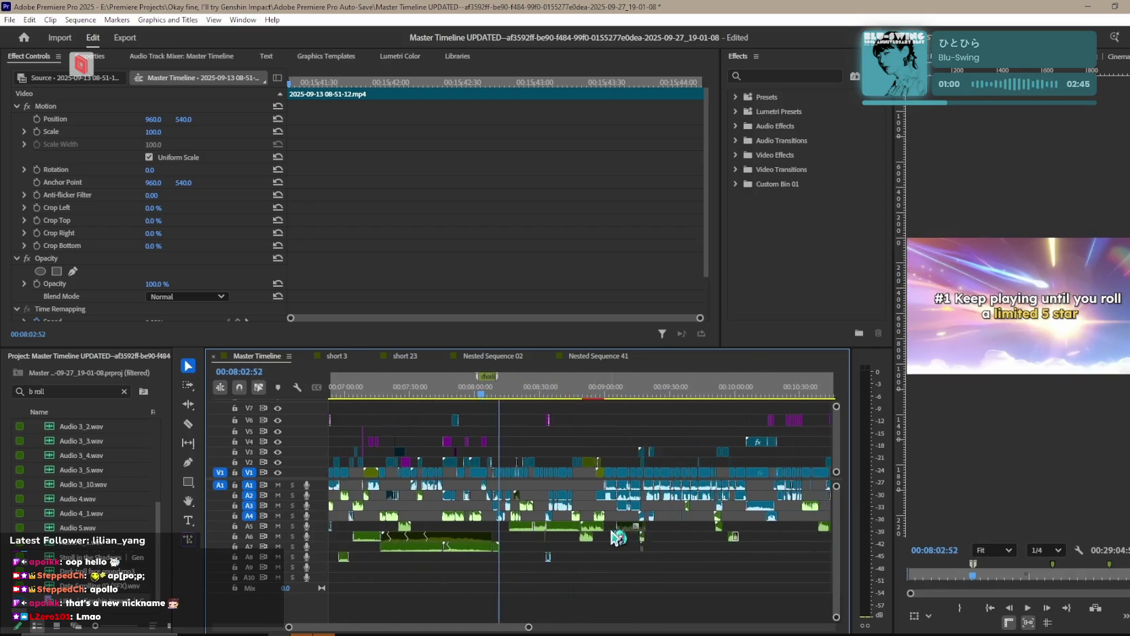
scroll(622, 538, up, 2)
scroll(630, 531, up, 2)
drag(680, 397, 669, 397)
scroll(705, 527, up, 2)
scroll(705, 527, up, 1)
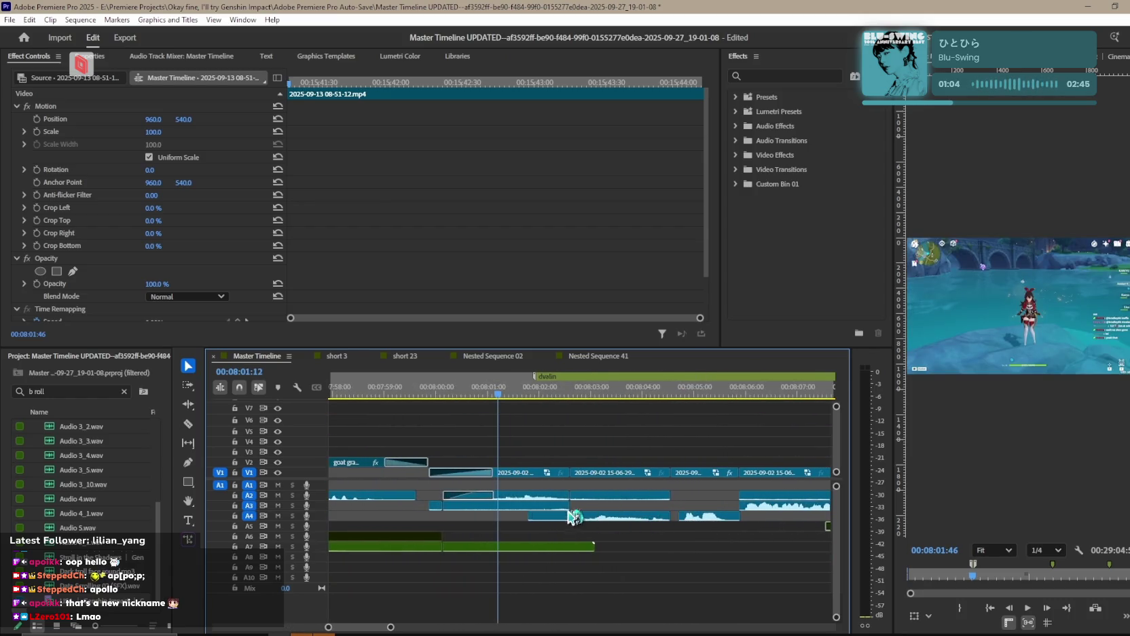
Play through the Master Timeline's V1 clips, stop, and return to short 3.
click(533, 478)
key(space)
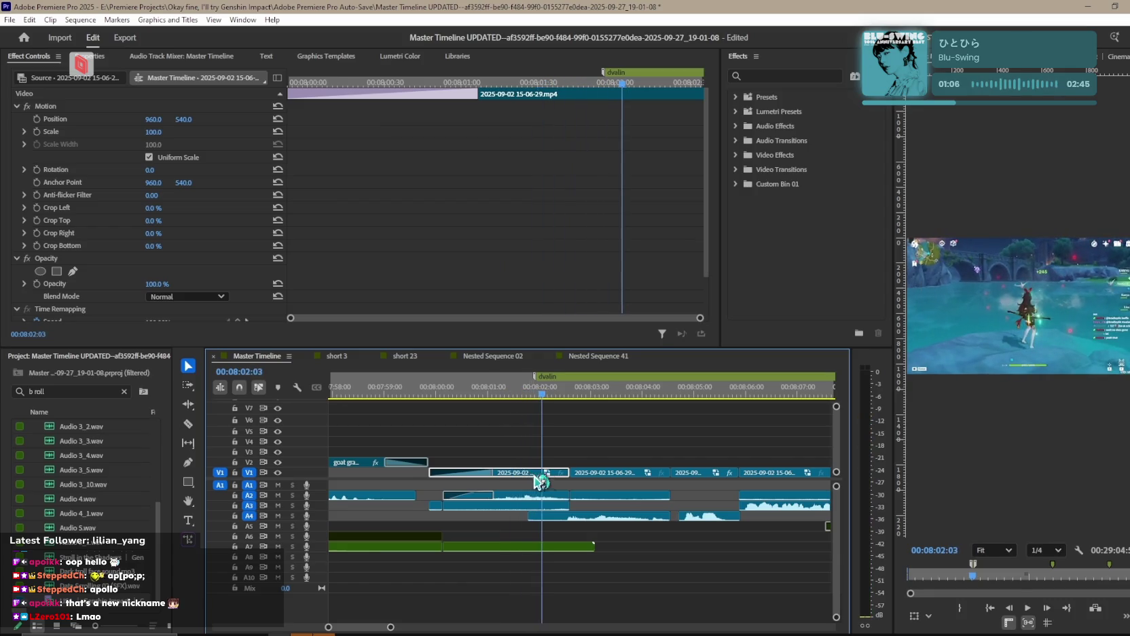
click(613, 478)
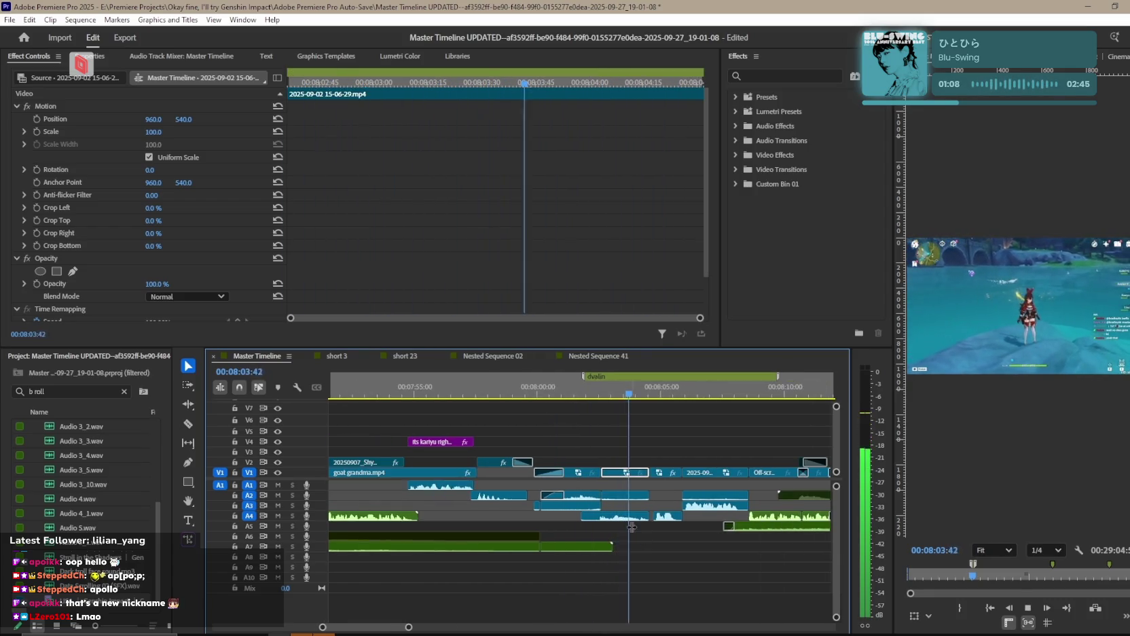
scroll(630, 525, down, 2)
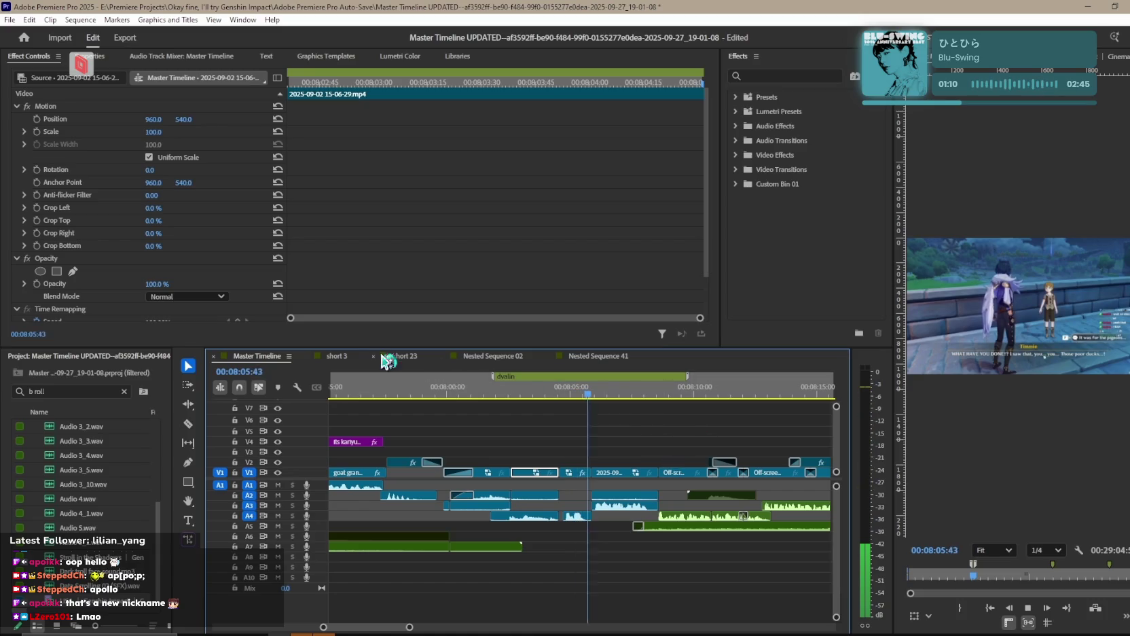
key(space)
click(337, 360)
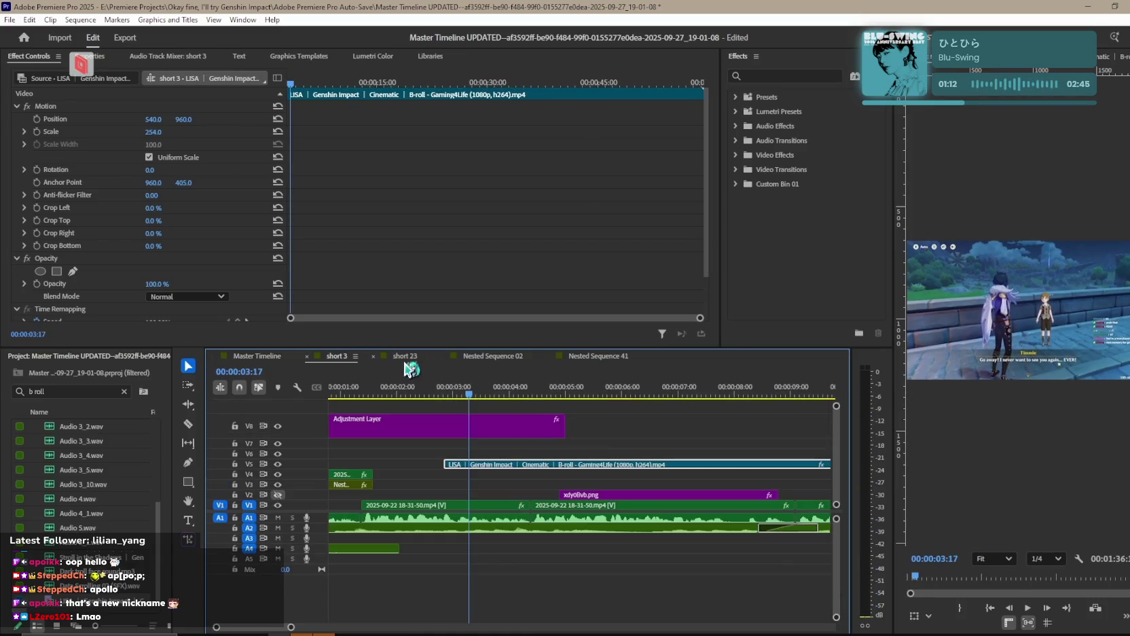
click(585, 394)
scroll(661, 462, down, 5)
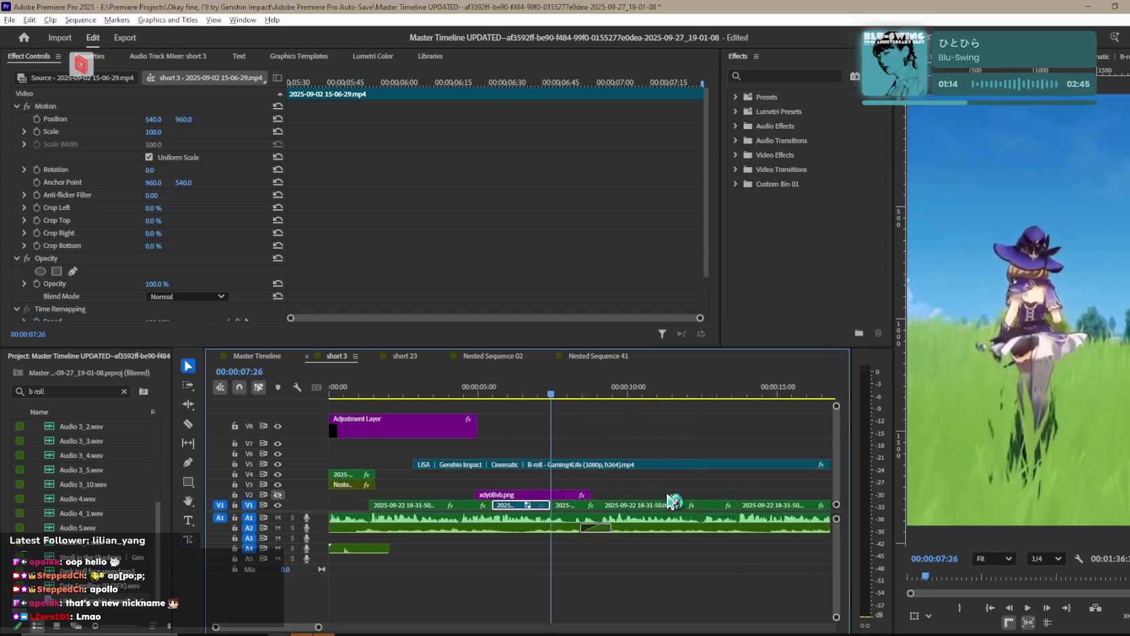
scroll(713, 522, down, 3)
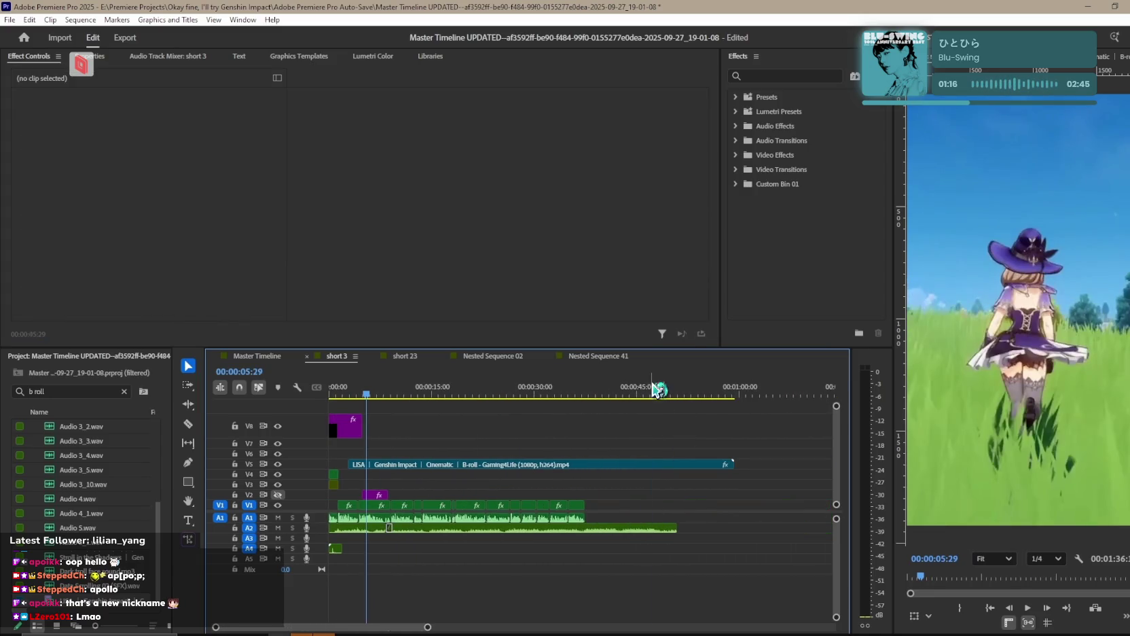
click(662, 387)
mouse_move(658, 511)
mouse_down()
mouse_move(411, 498)
mouse_move(666, 521)
mouse_up()
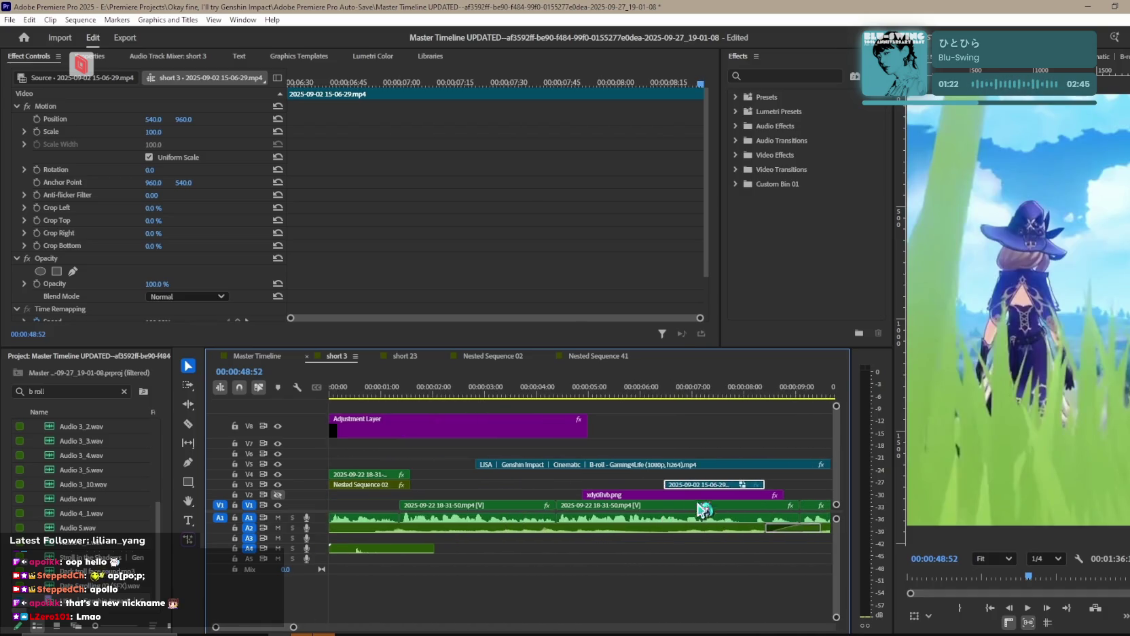
mouse_move(675, 479)
mouse_down()
mouse_move(469, 483)
mouse_move(474, 453)
mouse_up()
Play short 3 from the start and select the V6 clip's Scale value for editing.
key(Home)
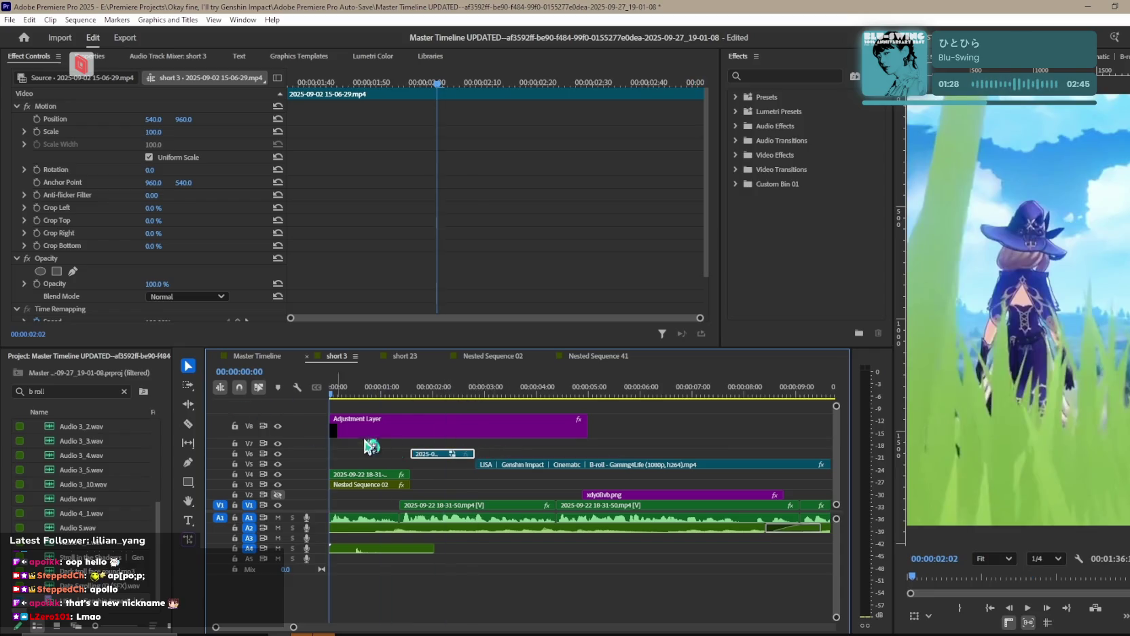
click(555, 453)
key(space)
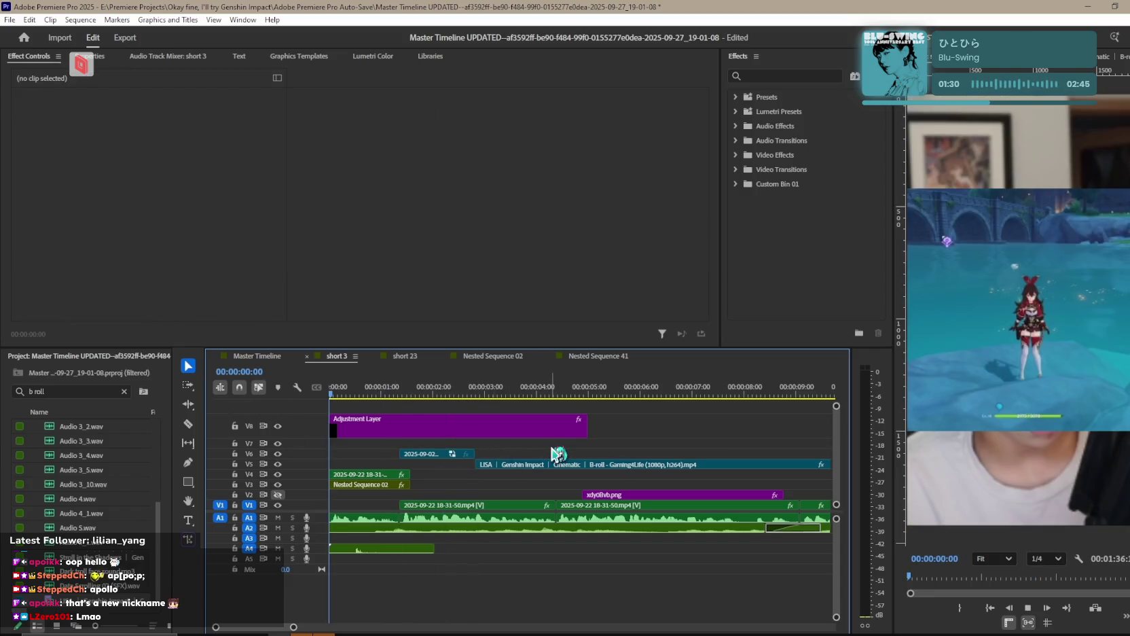
click(437, 454)
click(162, 131)
Set the V6 clip's Scale to 180.
text(1)
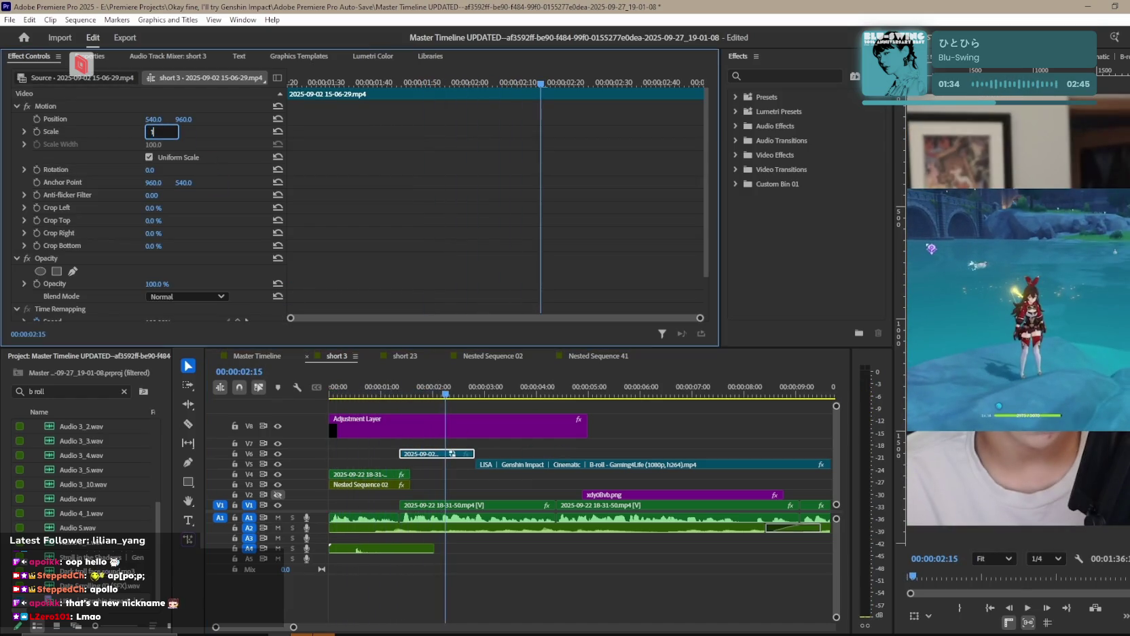
text(80)
key(Return)
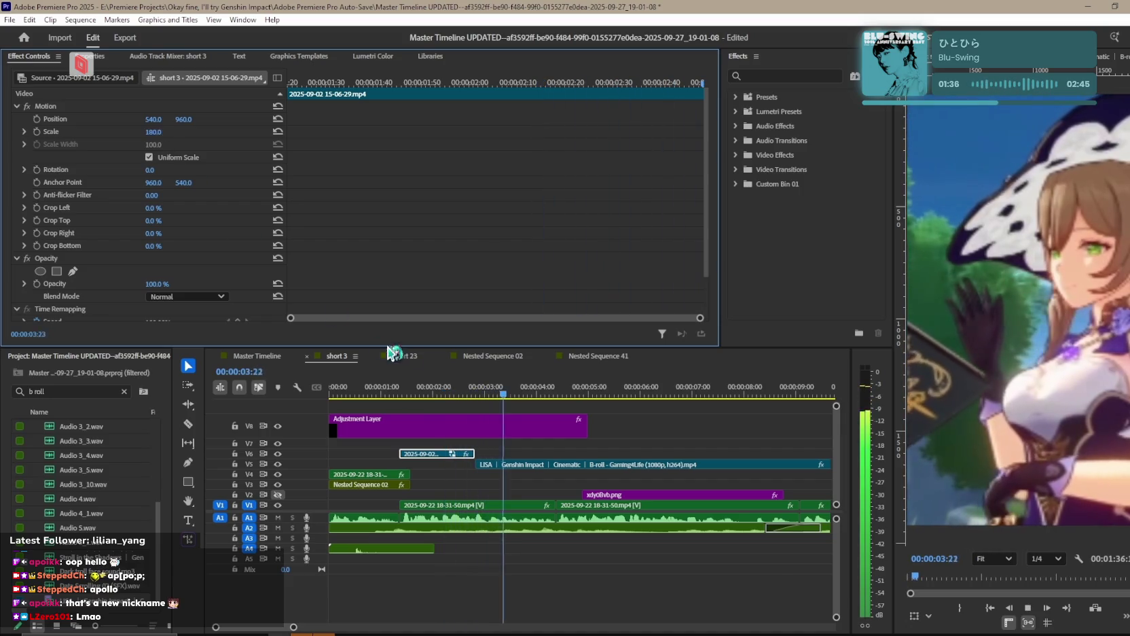
key(minus)
Cut the V5 B-roll near four and a half seconds with Ctrl+K and delete the right part.
key(space)
key(ctrl+k)
click(527, 464)
key(Delete)
key(space)
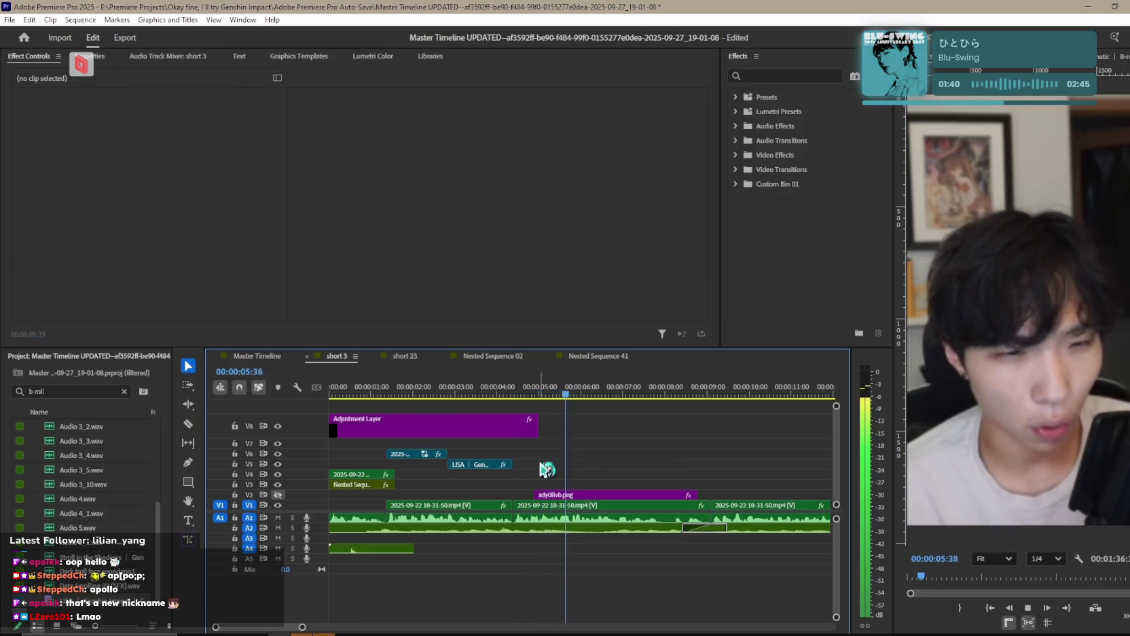
key(space)
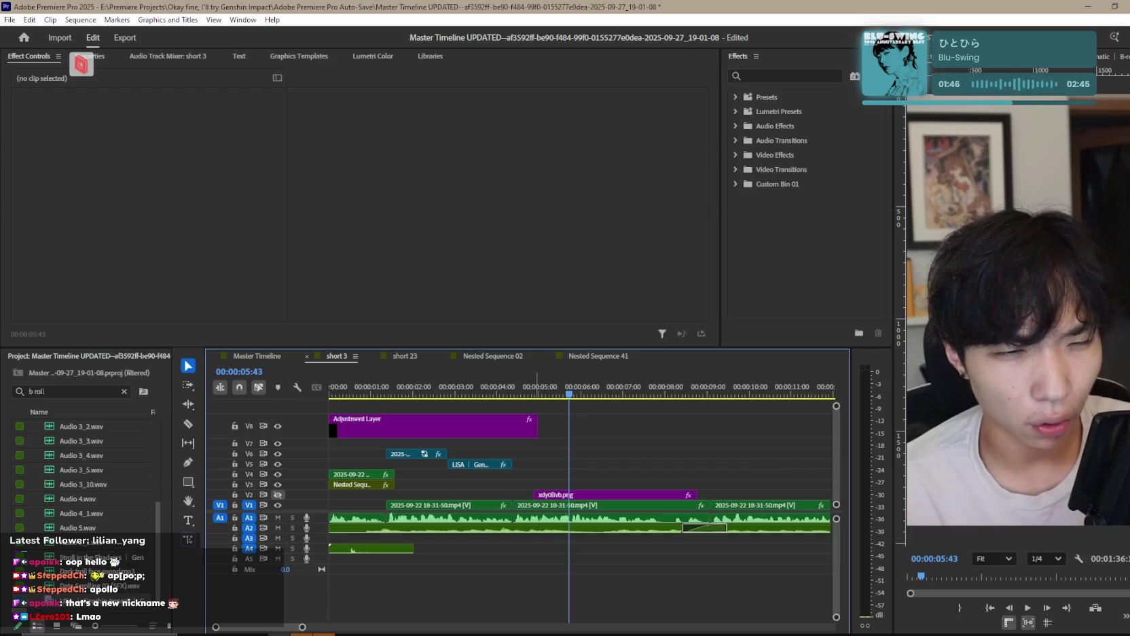
click(257, 355)
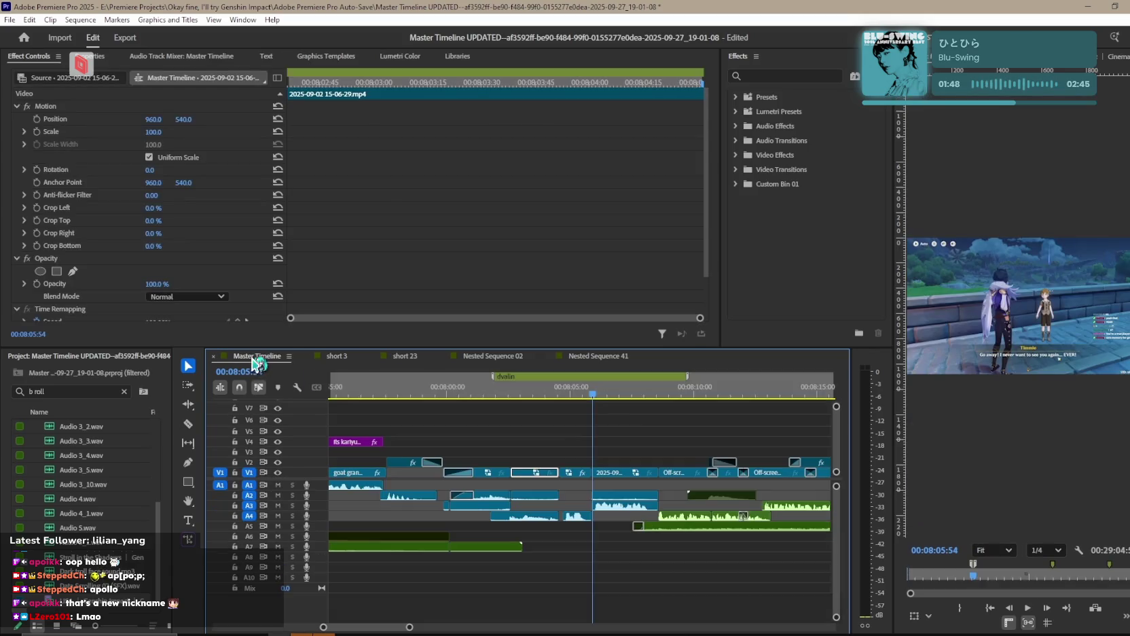
Scrub the Master Timeline to about 12:13, play, and stop at 00:12:19:18 beside xdy0Bvb.png.
scroll(679, 448, down, 8)
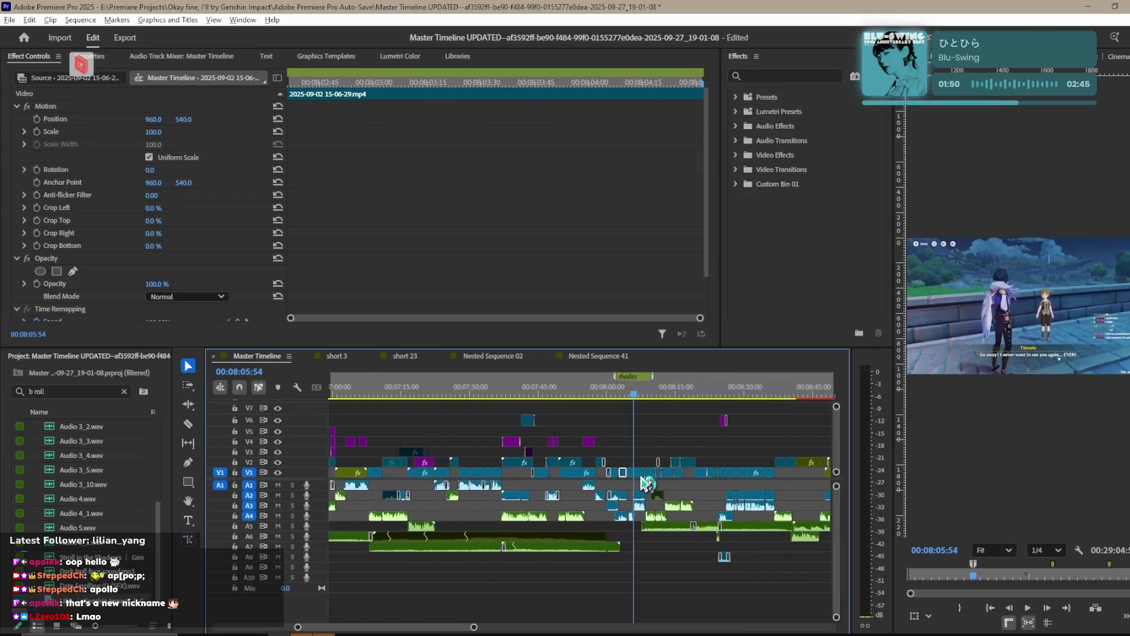
scroll(638, 479, down, 5)
drag(716, 392, 754, 396)
key(space)
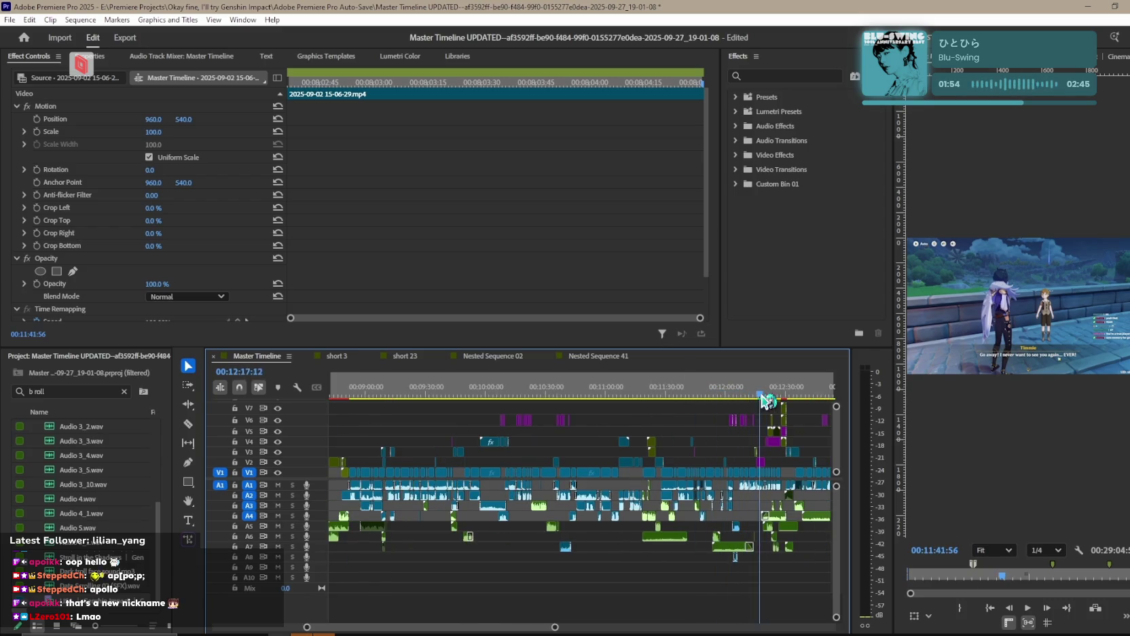
scroll(754, 501, up, 2)
scroll(753, 501, up, 2)
scroll(735, 495, up, 2)
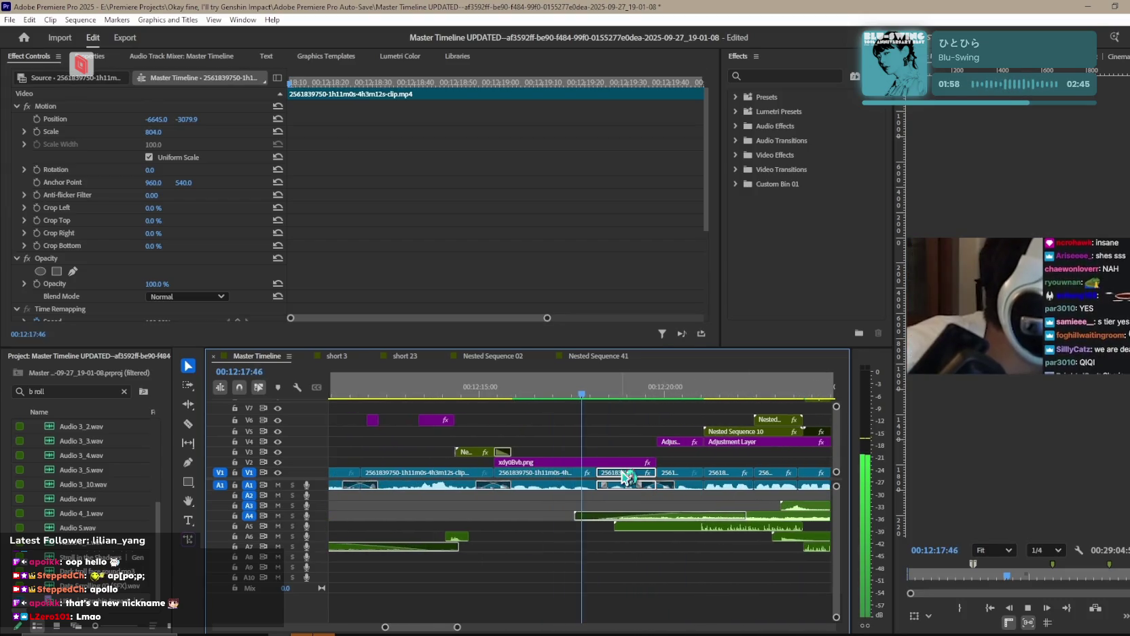
click(625, 432)
key(space)
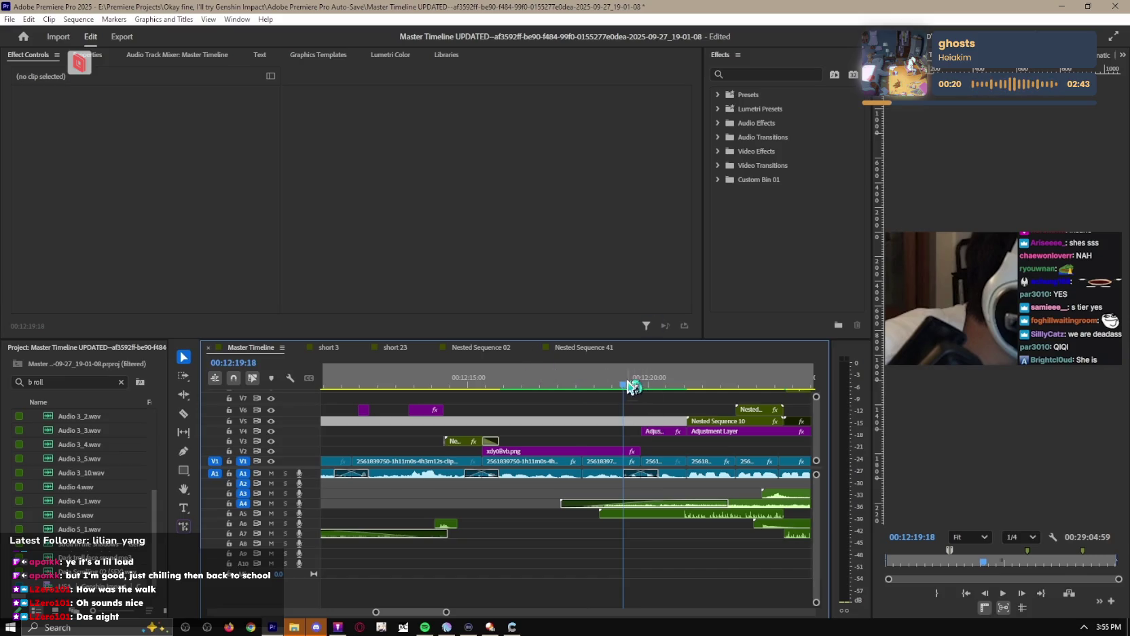
In short 3, nudge the xdy0Bvb.png overlay and move it up to track V4.
click(569, 448)
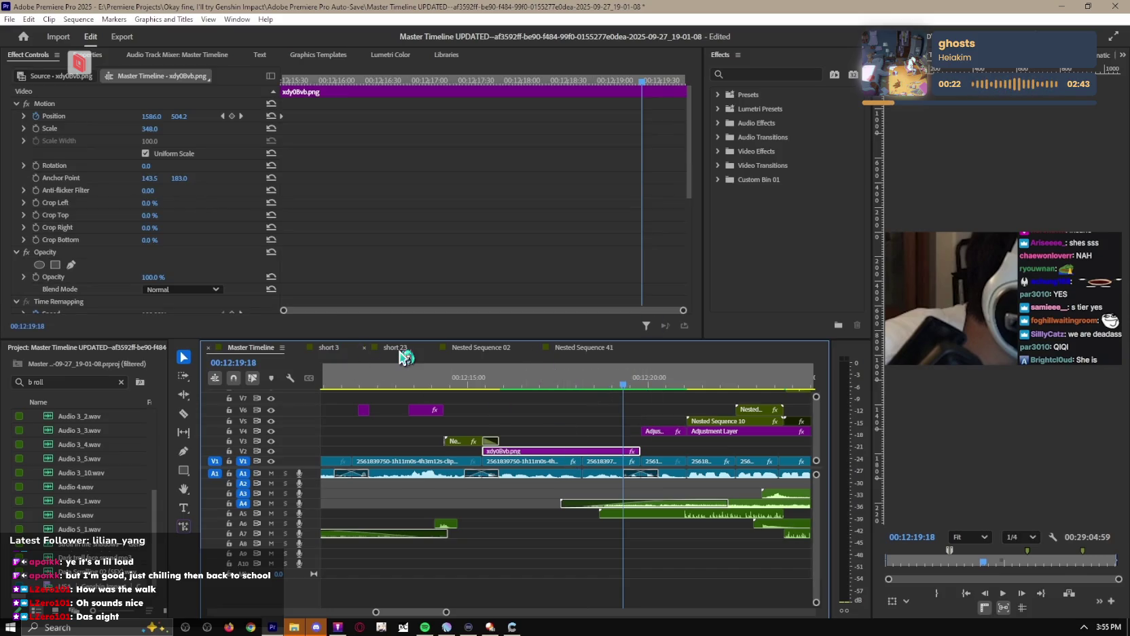
click(395, 347)
click(339, 348)
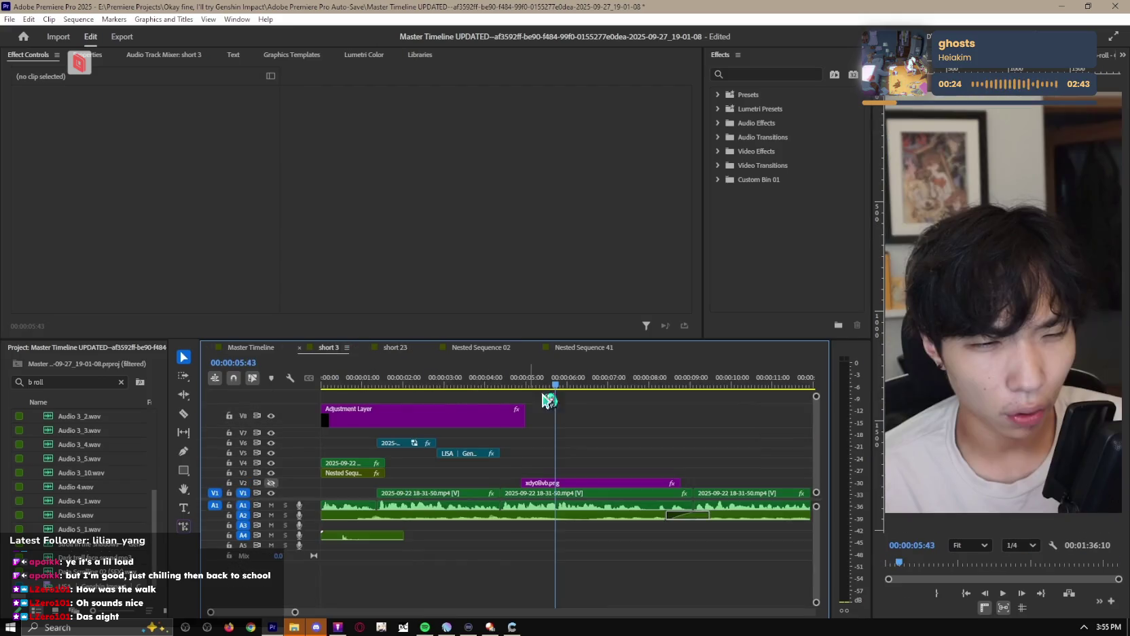
key(space)
key(=)
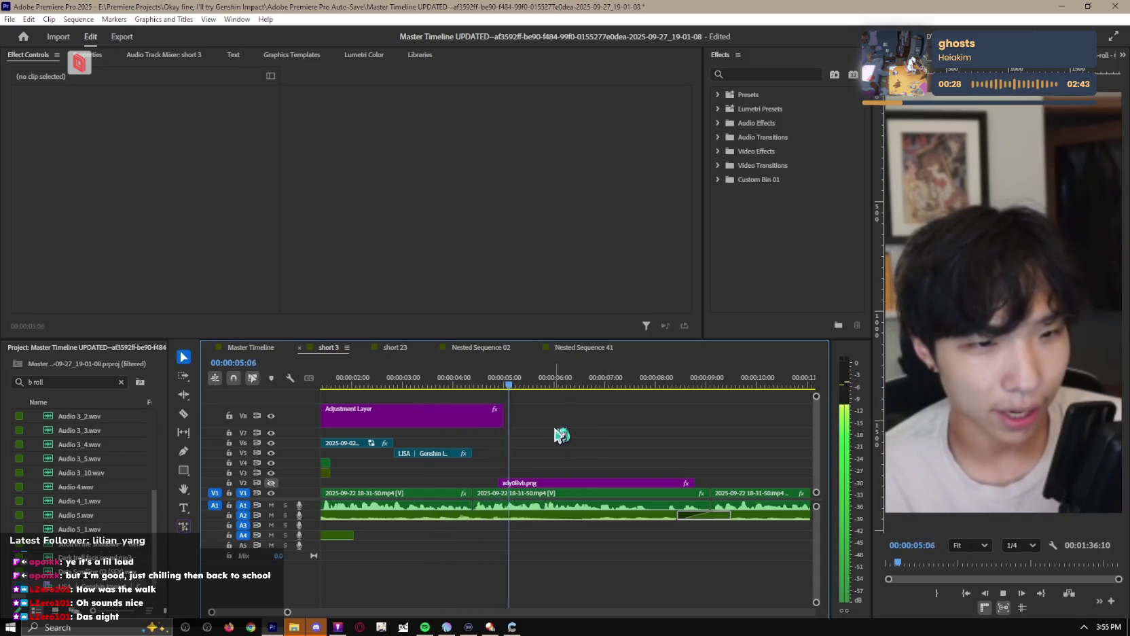
mouse_move(540, 482)
mouse_down()
mouse_move(576, 485)
mouse_move(556, 483)
mouse_up()
click(600, 482)
click(553, 409)
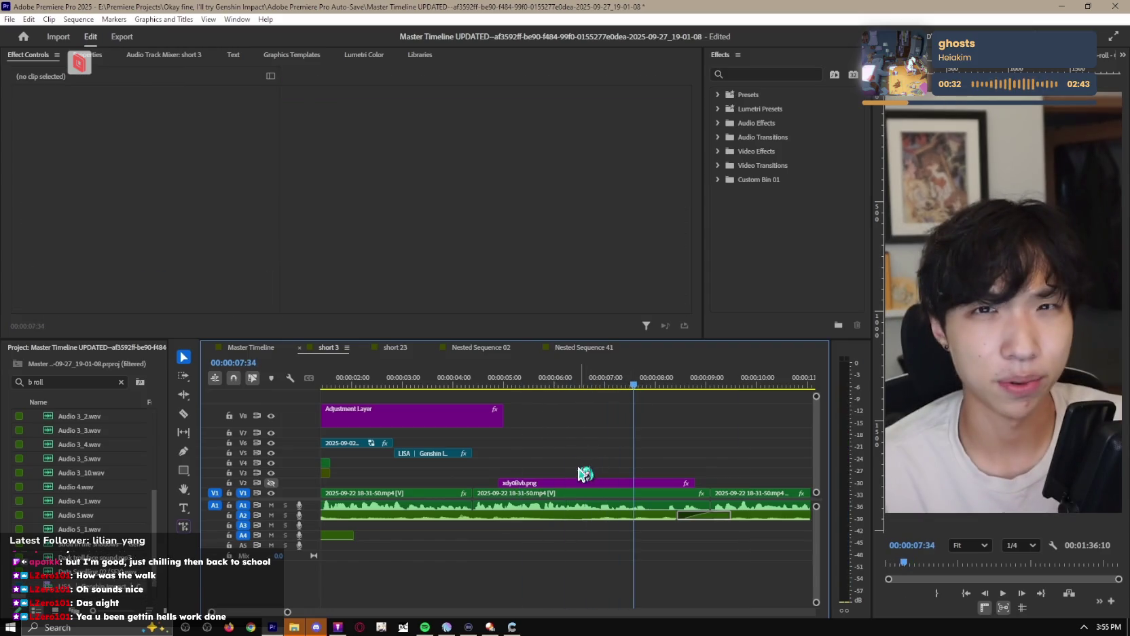
drag(559, 482, 514, 448)
Preview the Master Timeline around 12:32–12:37 and select the Episode 4 Mondstadt clip.
click(249, 348)
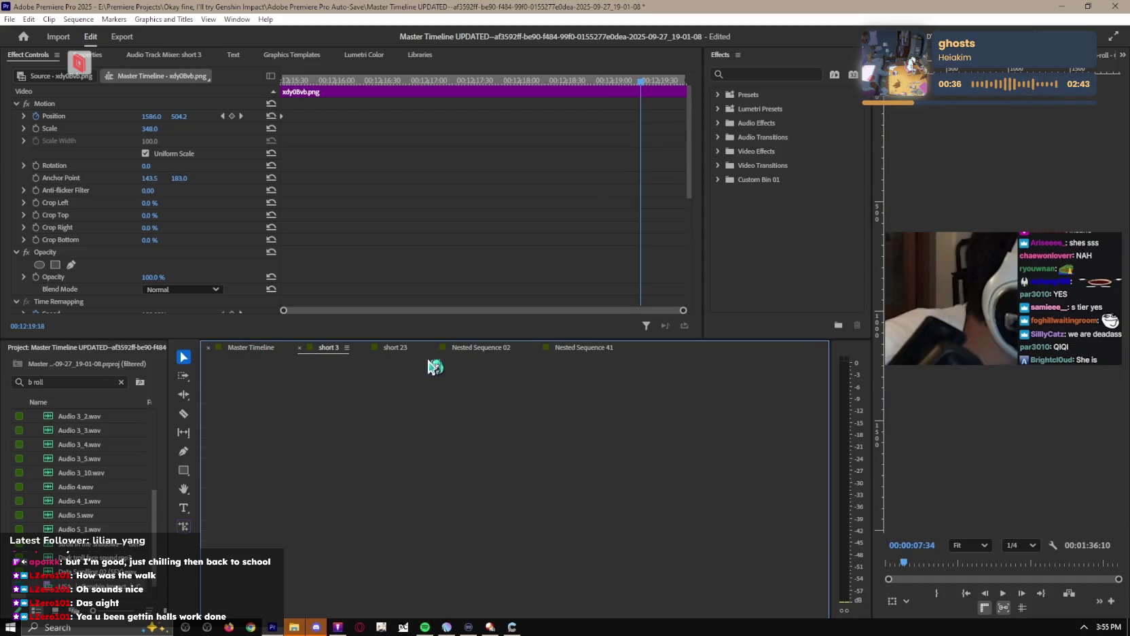
scroll(620, 468, down, 4)
scroll(543, 452, down, 4)
scroll(515, 445, up, 3)
drag(580, 388, 609, 390)
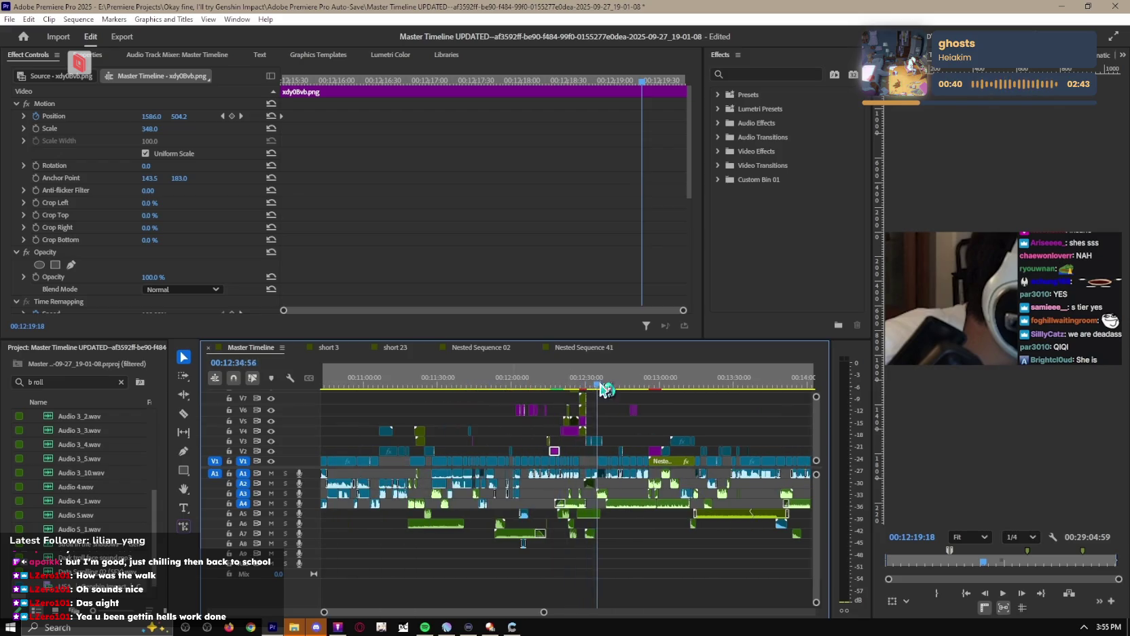
click(632, 409)
drag(541, 384, 568, 385)
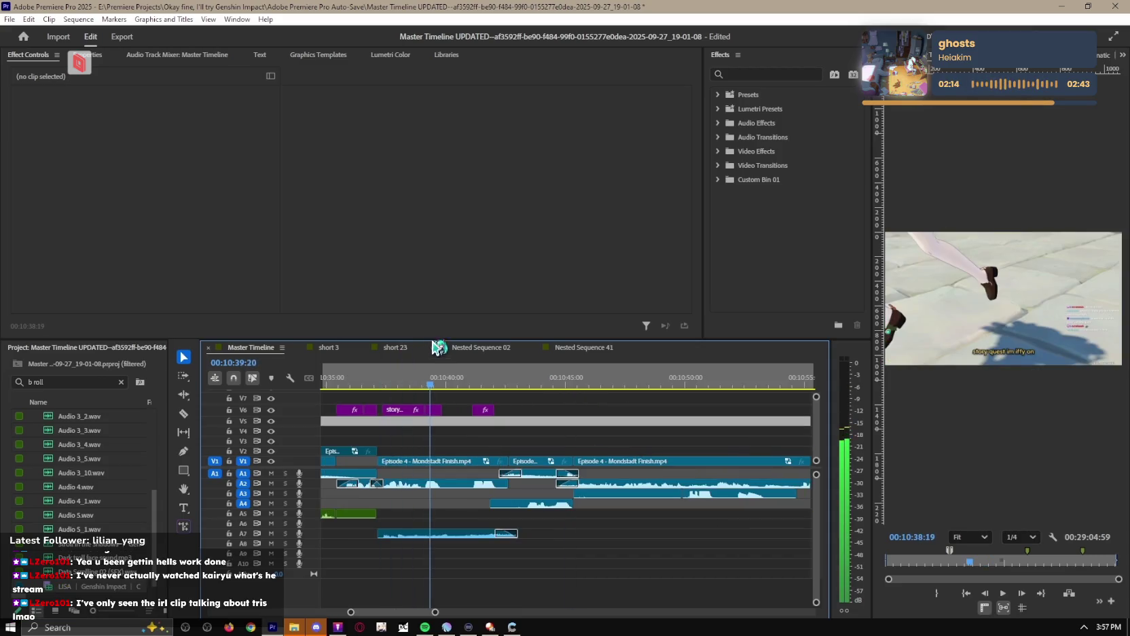
mouse_move(539, 385)
mouse_down()
mouse_move(332, 391)
mouse_move(448, 391)
mouse_move(563, 472)
mouse_up()
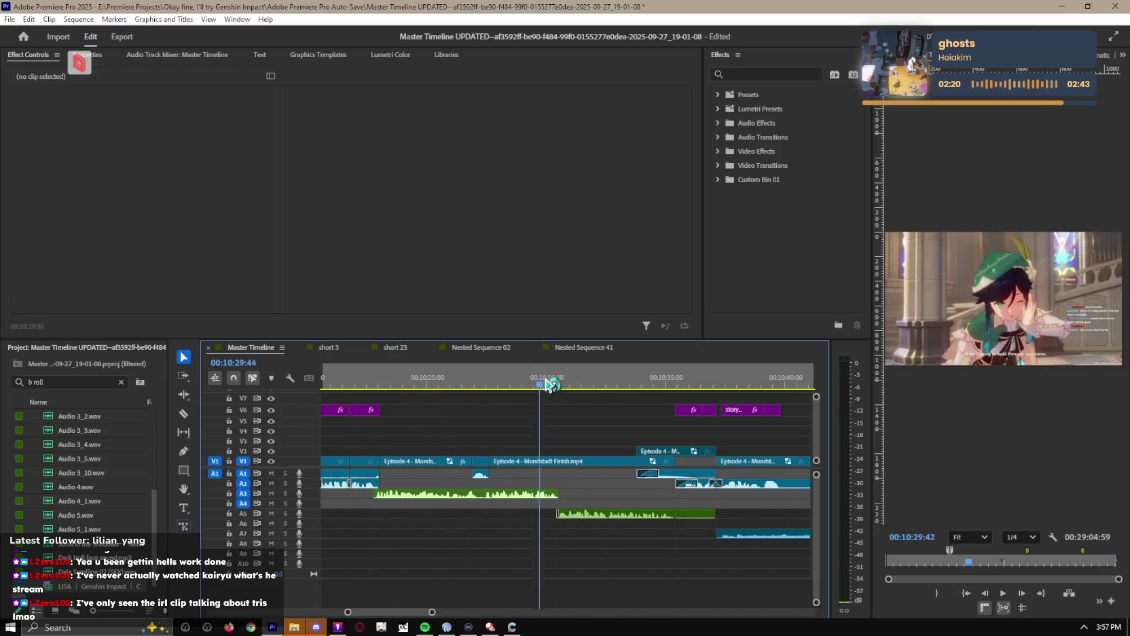
click(561, 463)
click(332, 348)
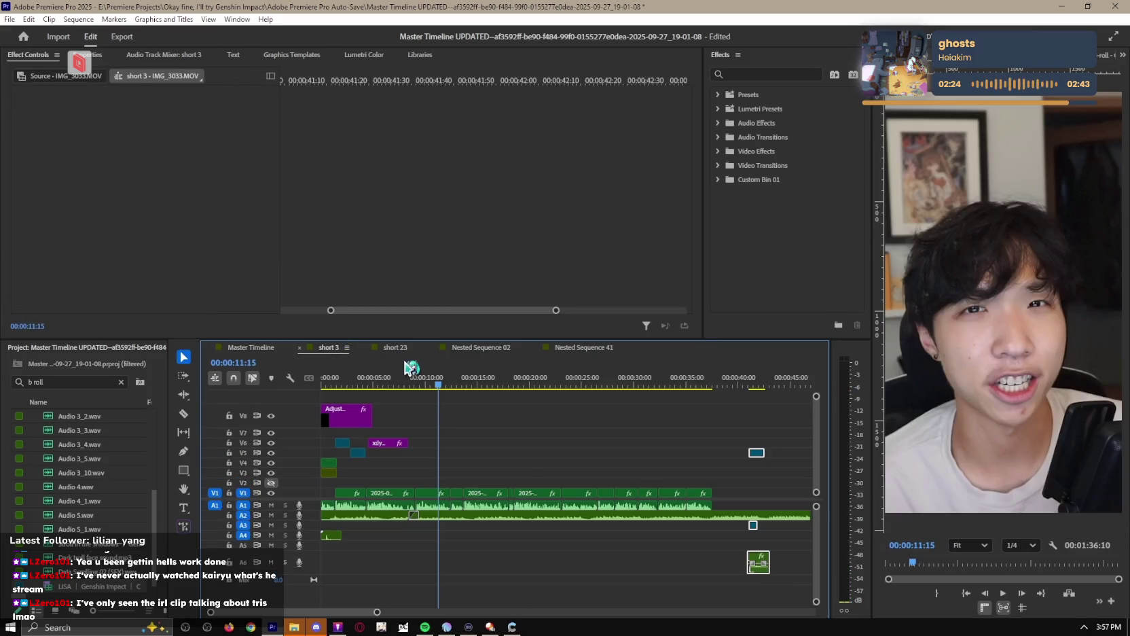
Undo the stray V1 paste, unlock V2, and place the Mondstadt clip copy on V5 near five seconds.
click(479, 492)
key(ctrl+z)
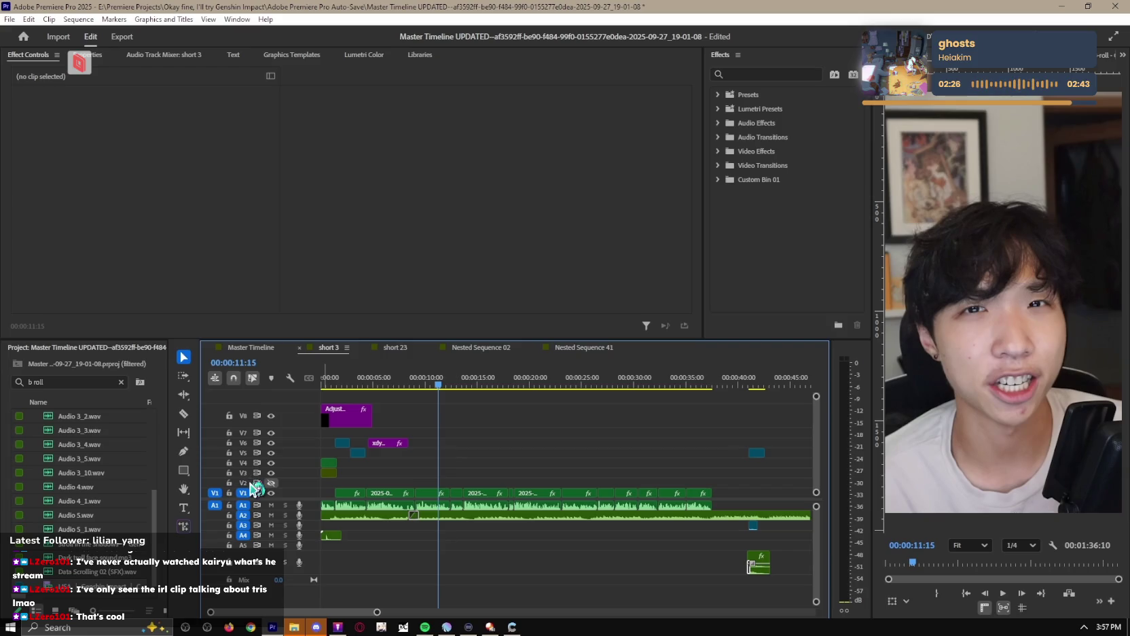
click(230, 483)
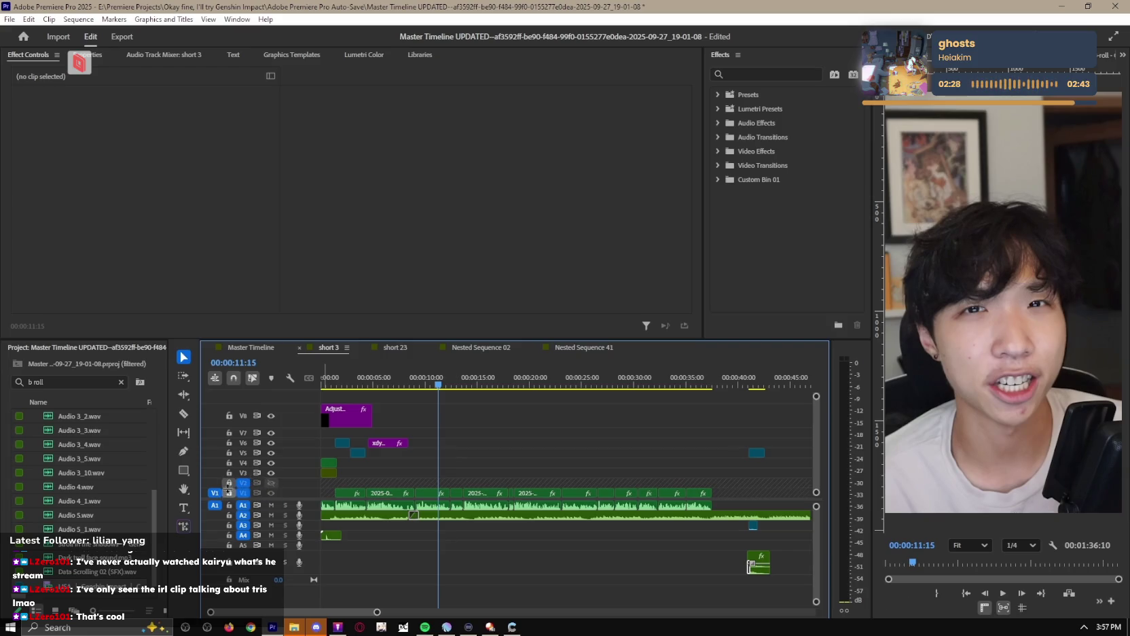
click(229, 482)
key(ctrl+shift+z)
drag(457, 487, 385, 454)
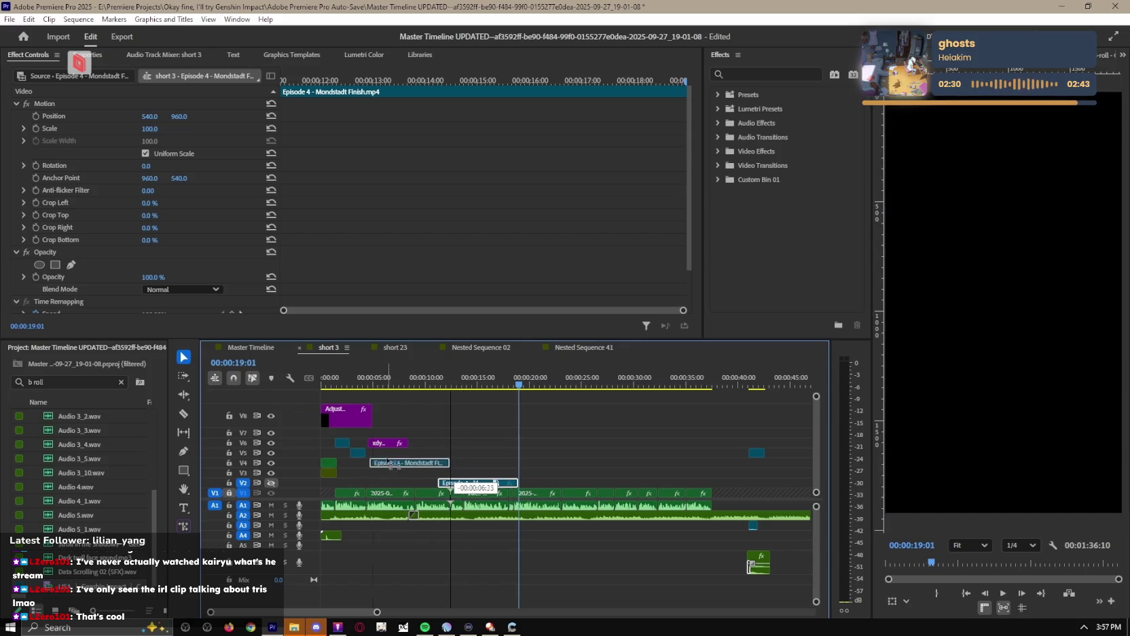
Play short 3 from the start, make track V6 taller, and select the Mondstadt clip on V5.
key(Home)
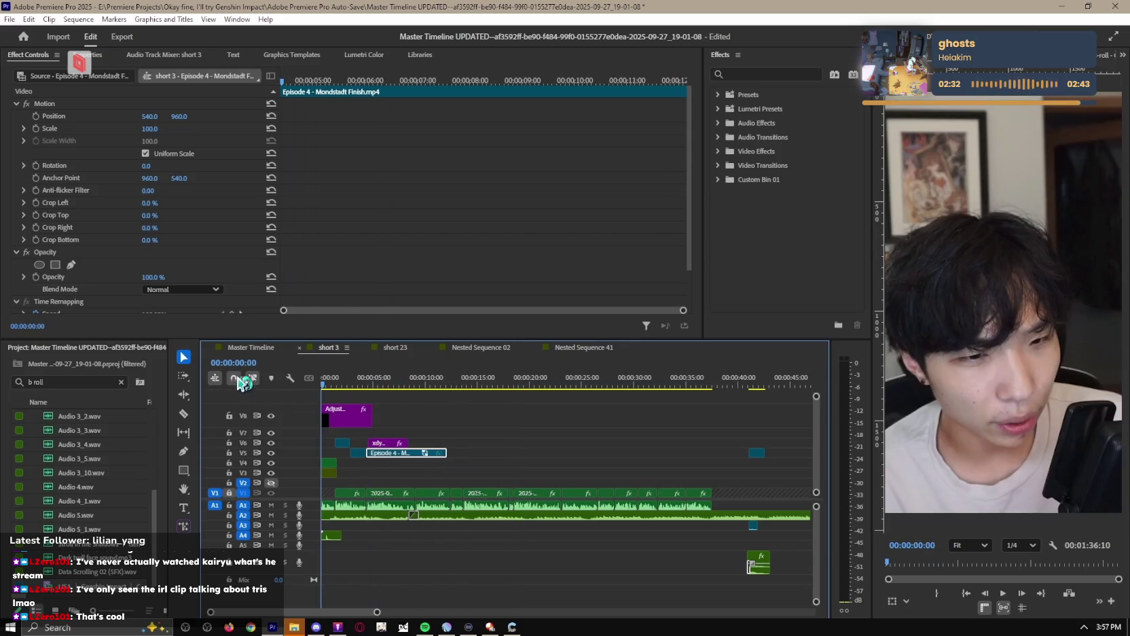
key(space)
drag(319, 445, 321, 450)
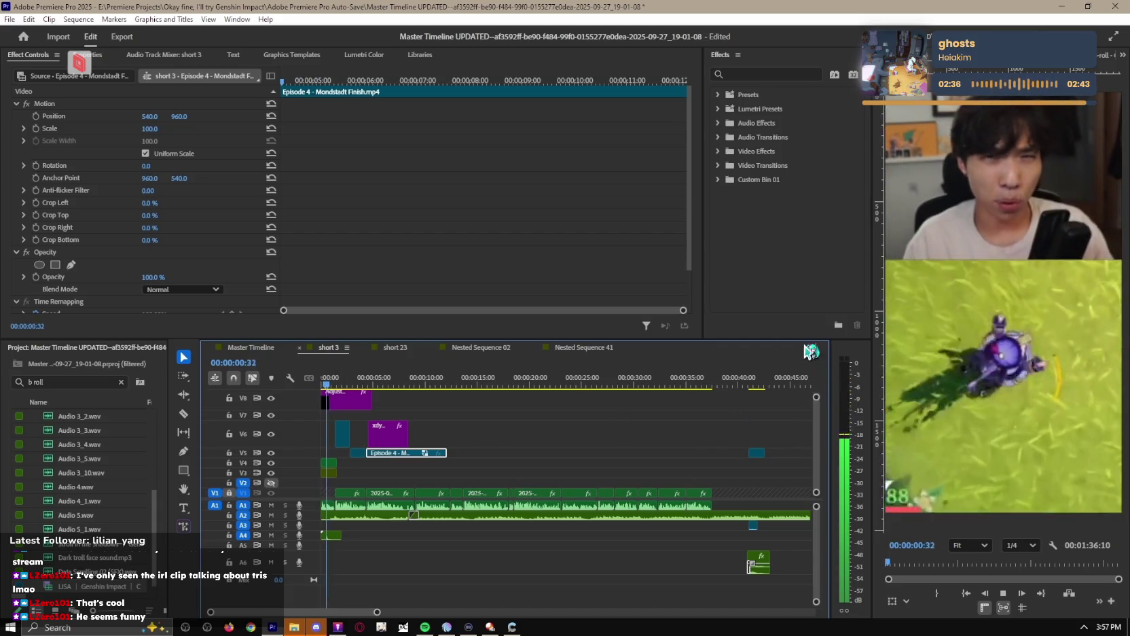
scroll(618, 423, up, 3)
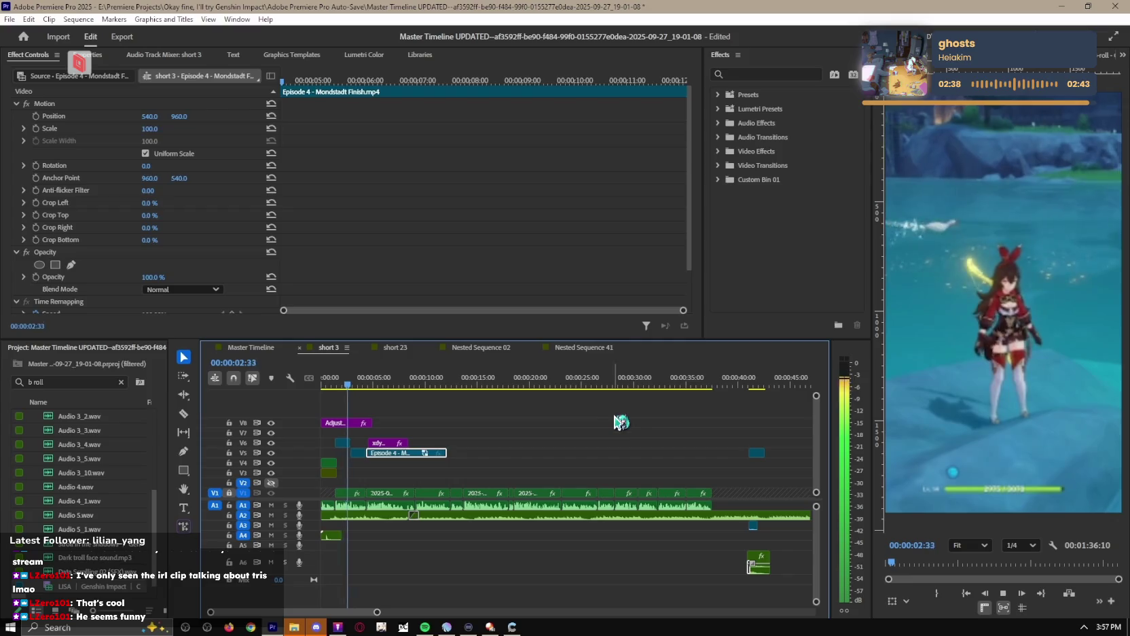
click(549, 425)
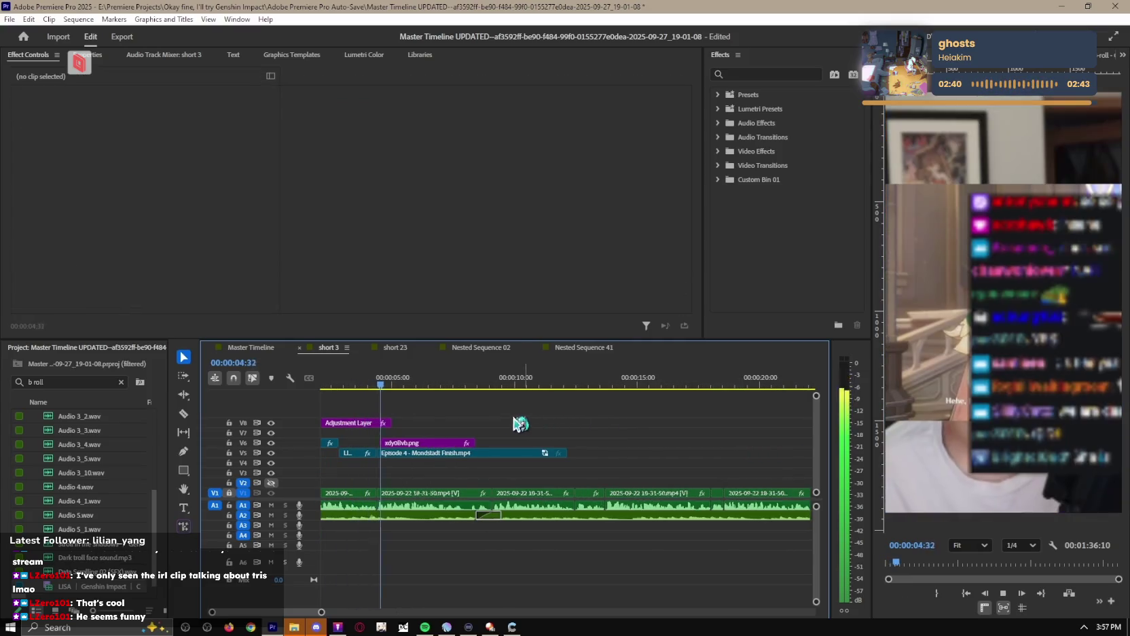
key(alt)
click(440, 452)
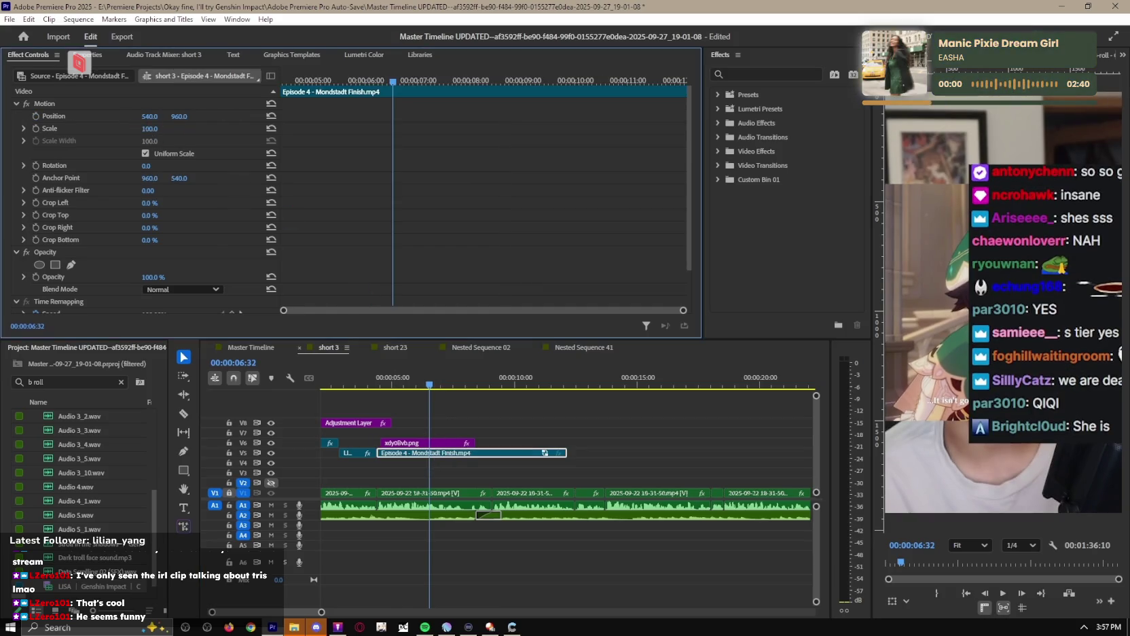
Set the Mondstadt clip's Scale to 180 in Effect Controls.
click(146, 135)
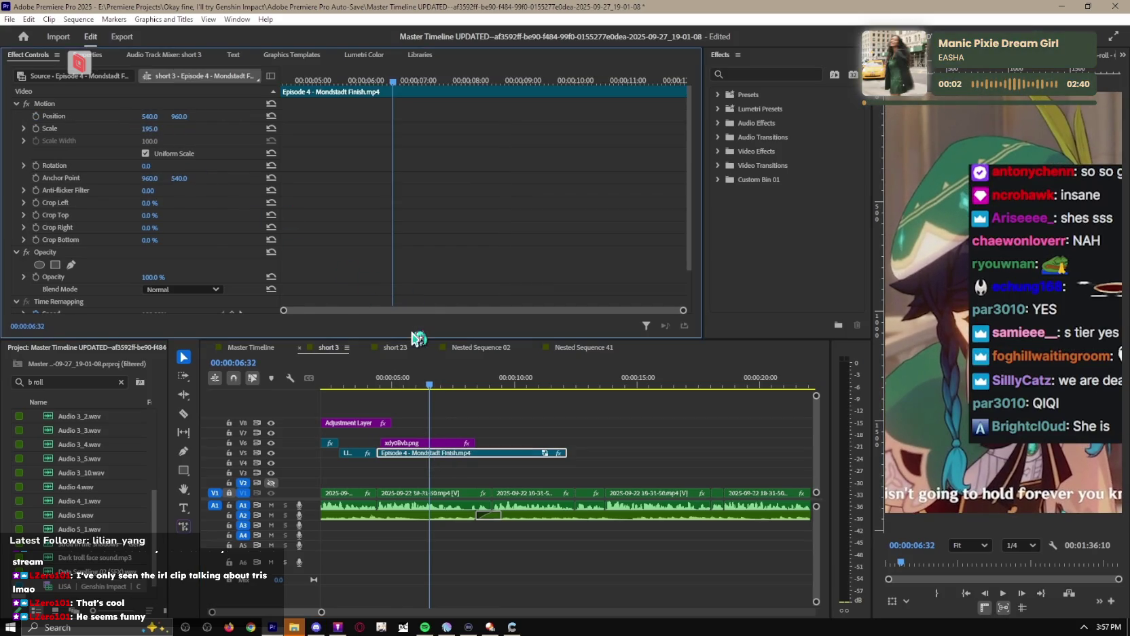
drag(440, 374, 451, 373)
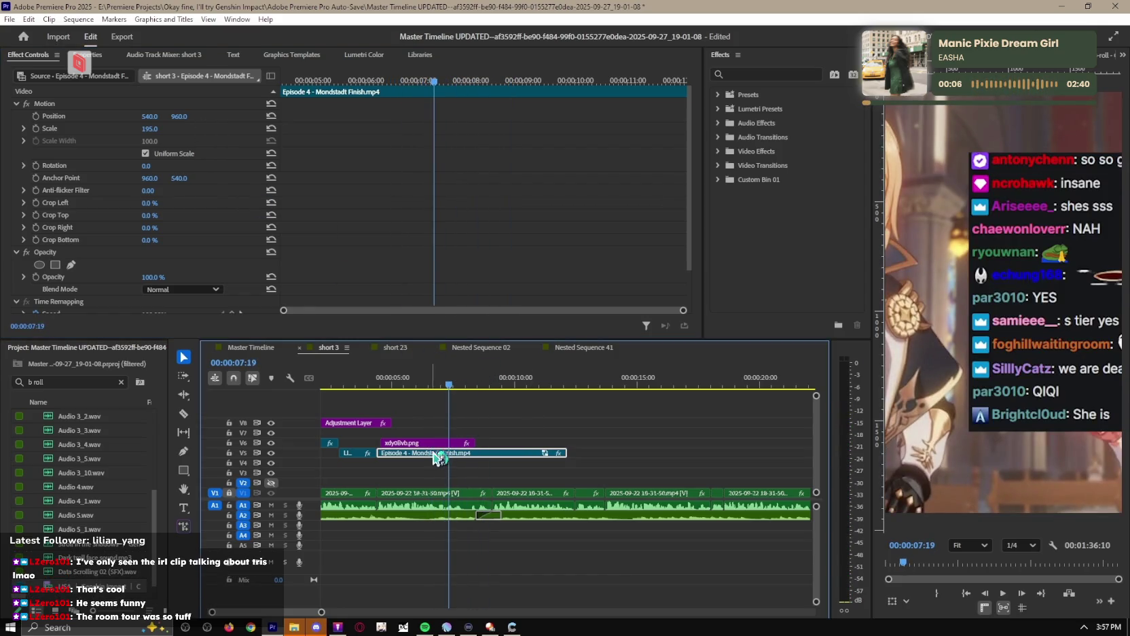
click(414, 442)
click(432, 453)
click(150, 129)
text(180)
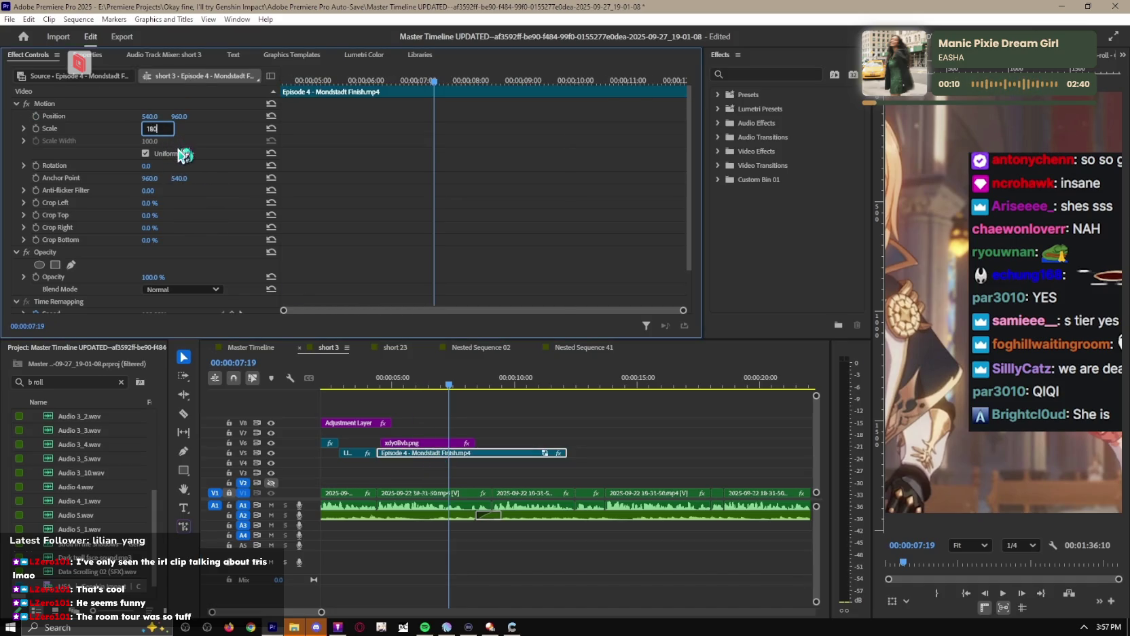
key(Return)
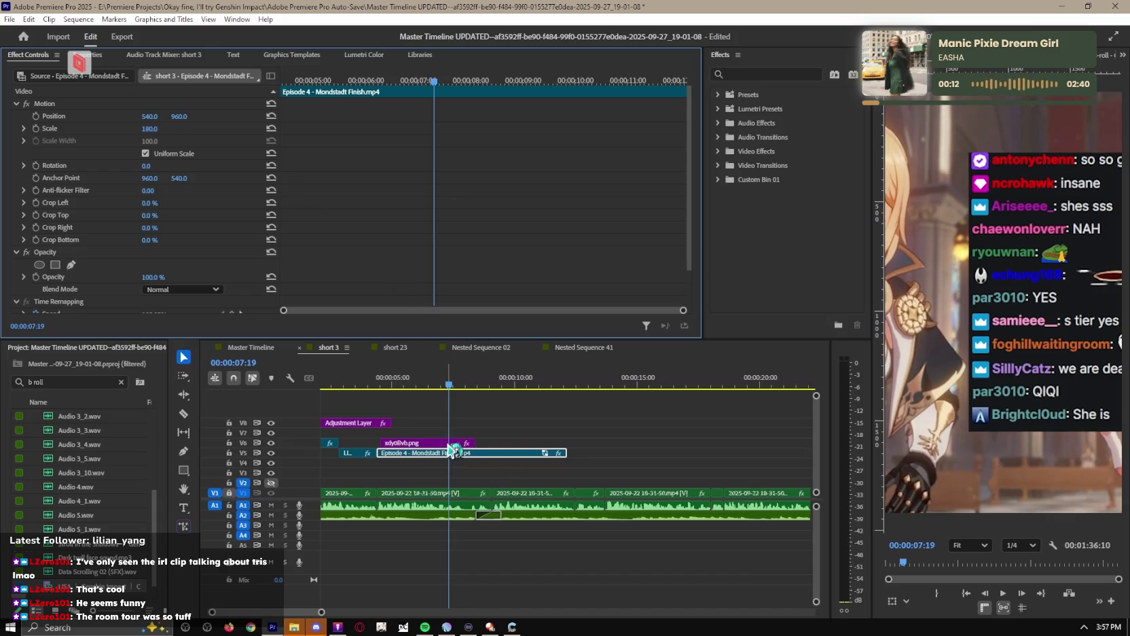
Delete the chat image's Position keyframes and reposition it to 542.7, 960.0.
click(450, 443)
click(36, 117)
key(Return)
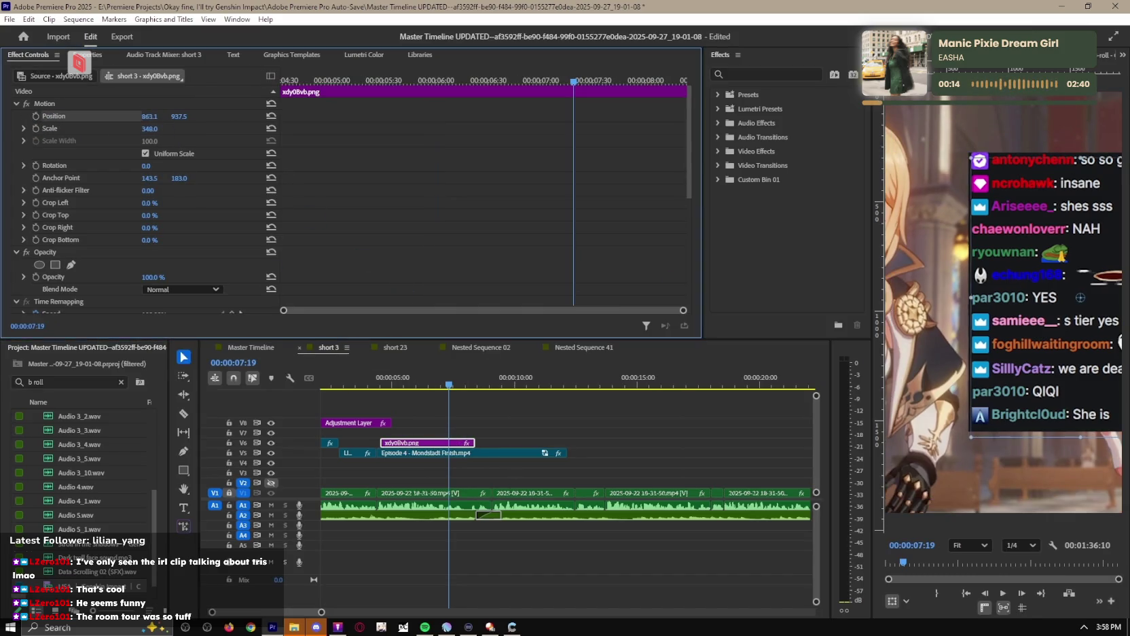
drag(149, 116, 162, 116)
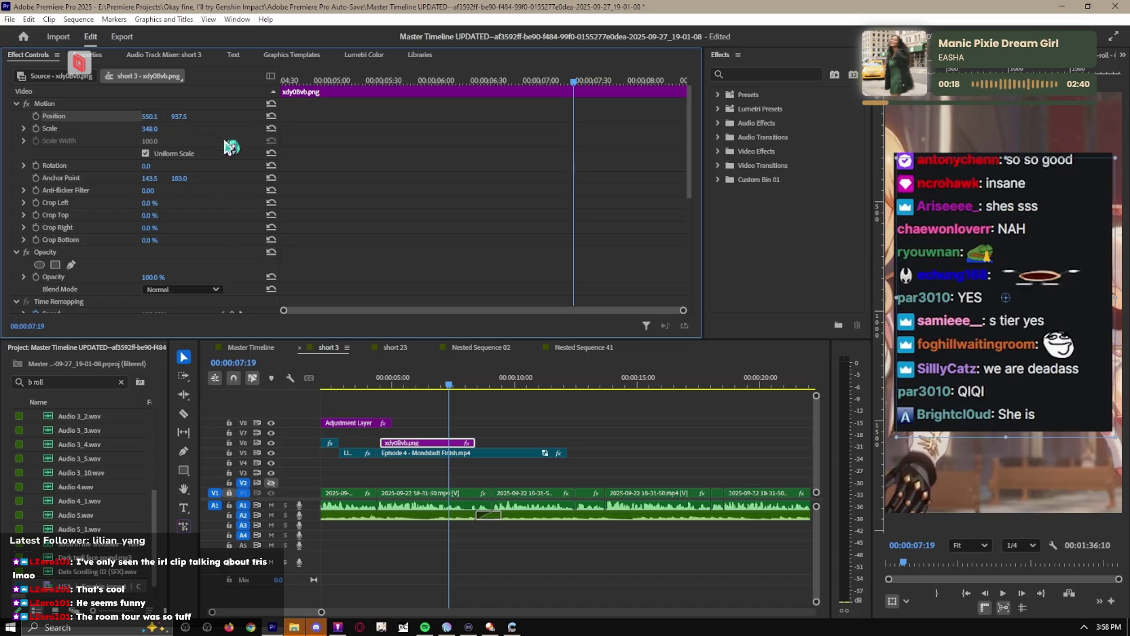
drag(161, 242, 204, 242)
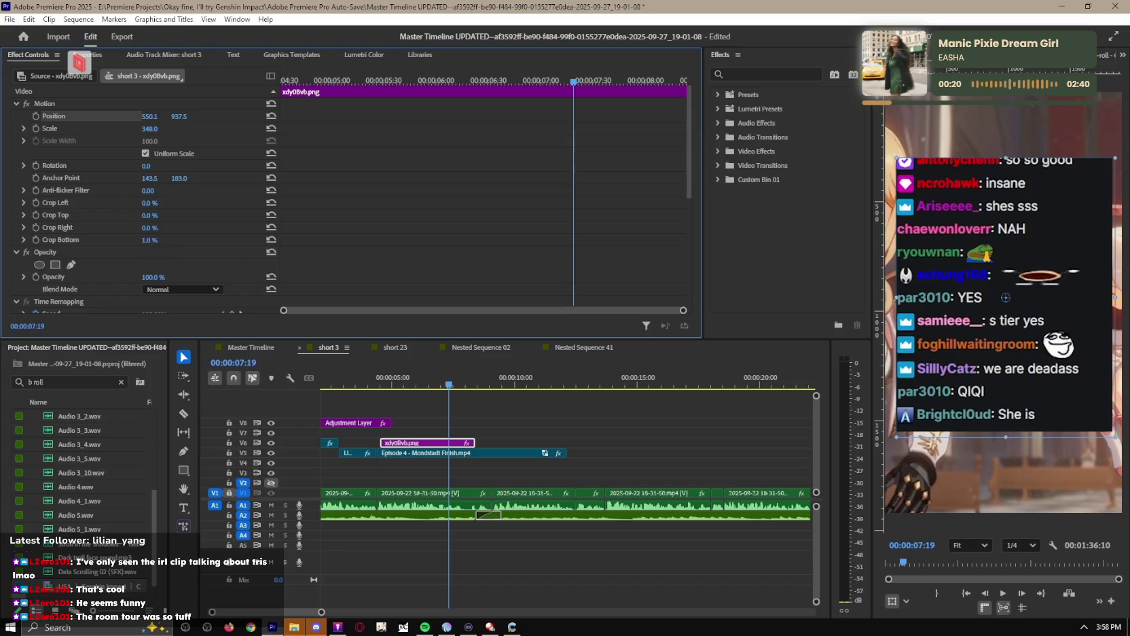
click(271, 239)
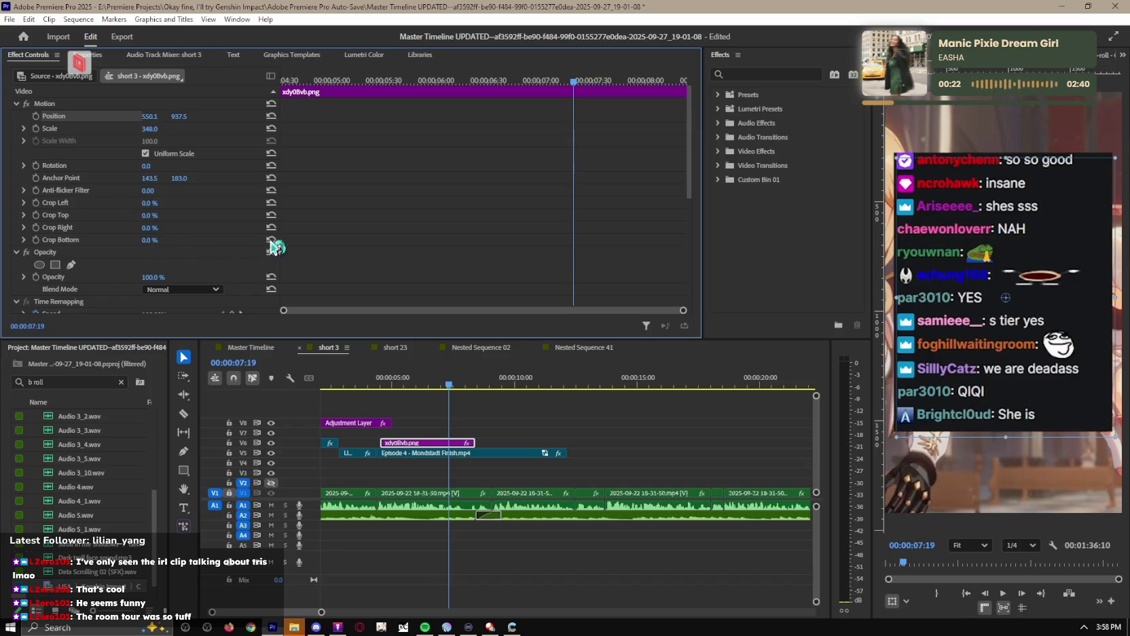
click(754, 74)
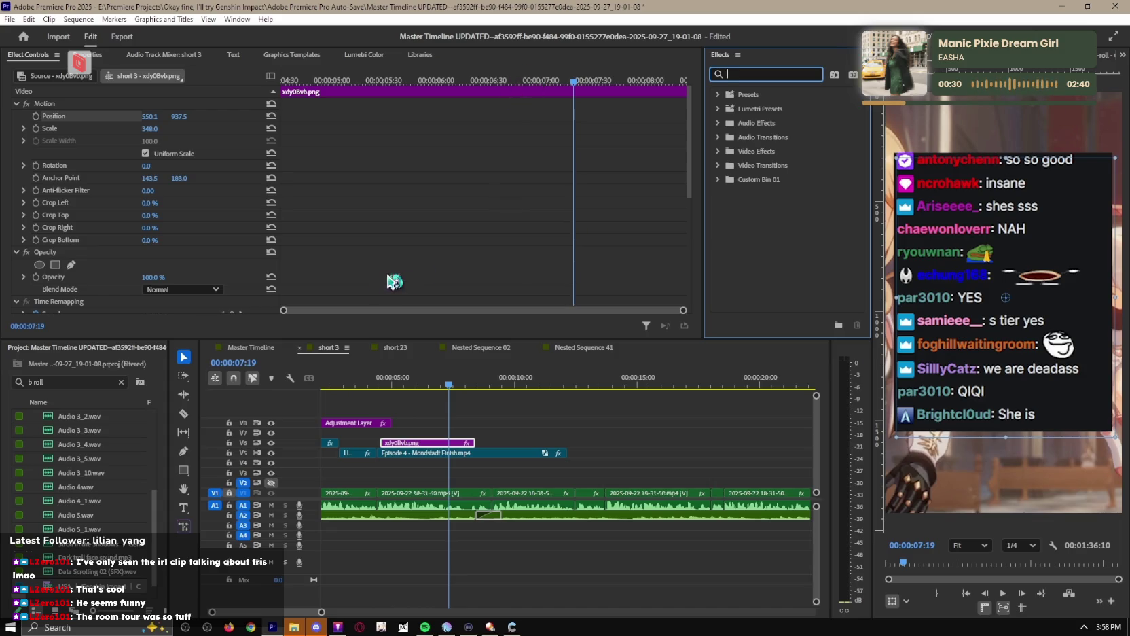
drag(964, 330, 972, 350)
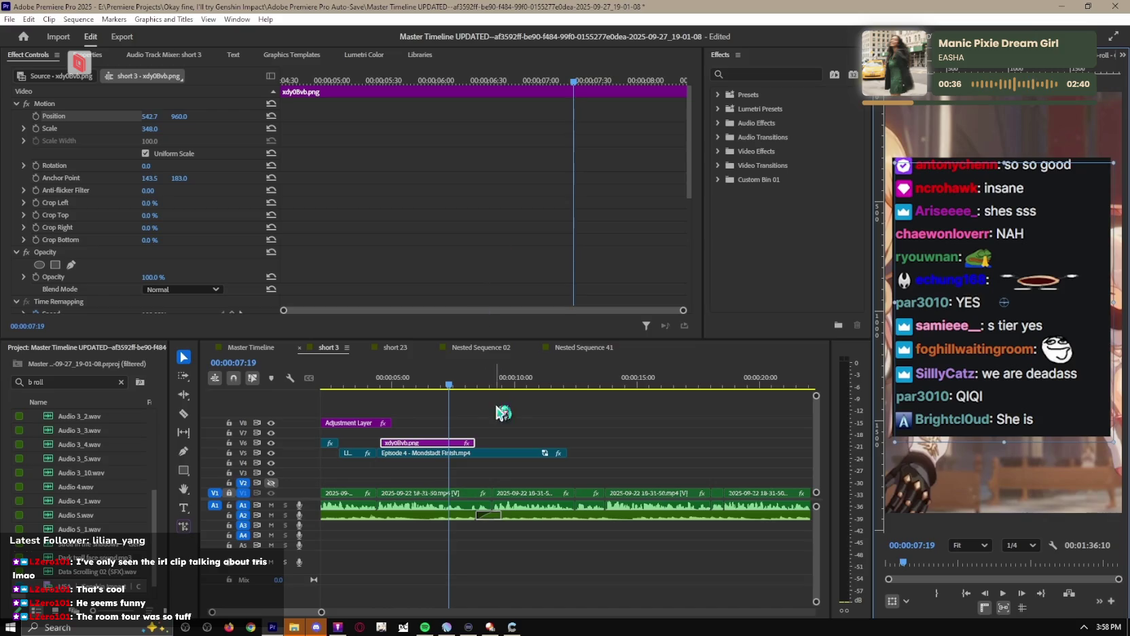
Nest the Episode 4 Mondstadt clip on V5 with the default name and select Nested Sequence 56.
click(448, 452)
scroll(198, 255, down, 2)
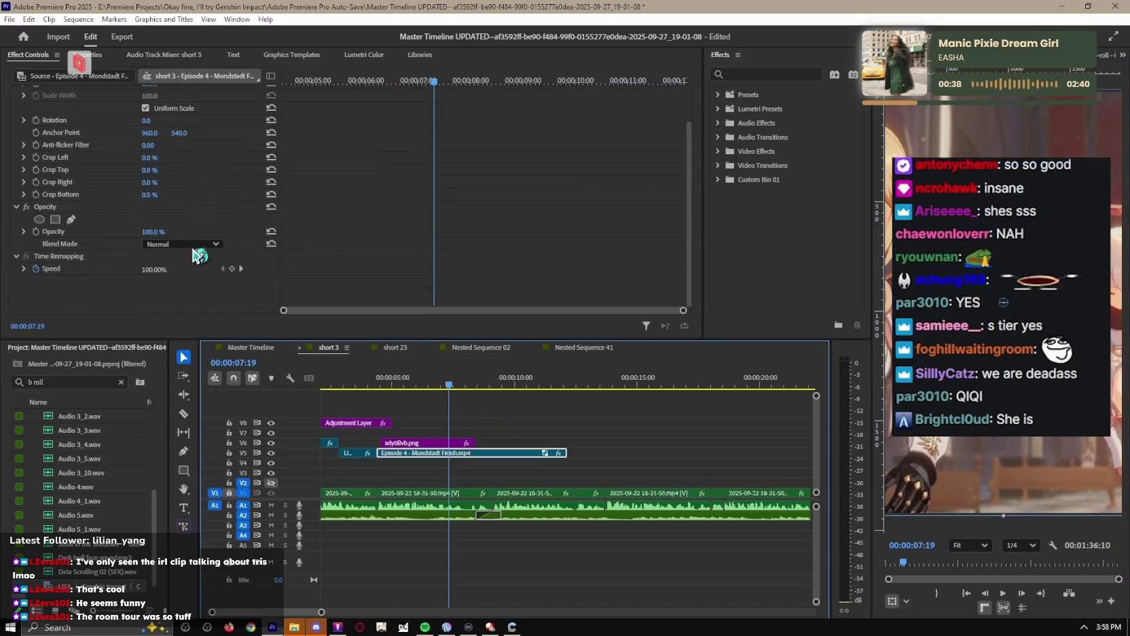
right_click(445, 453)
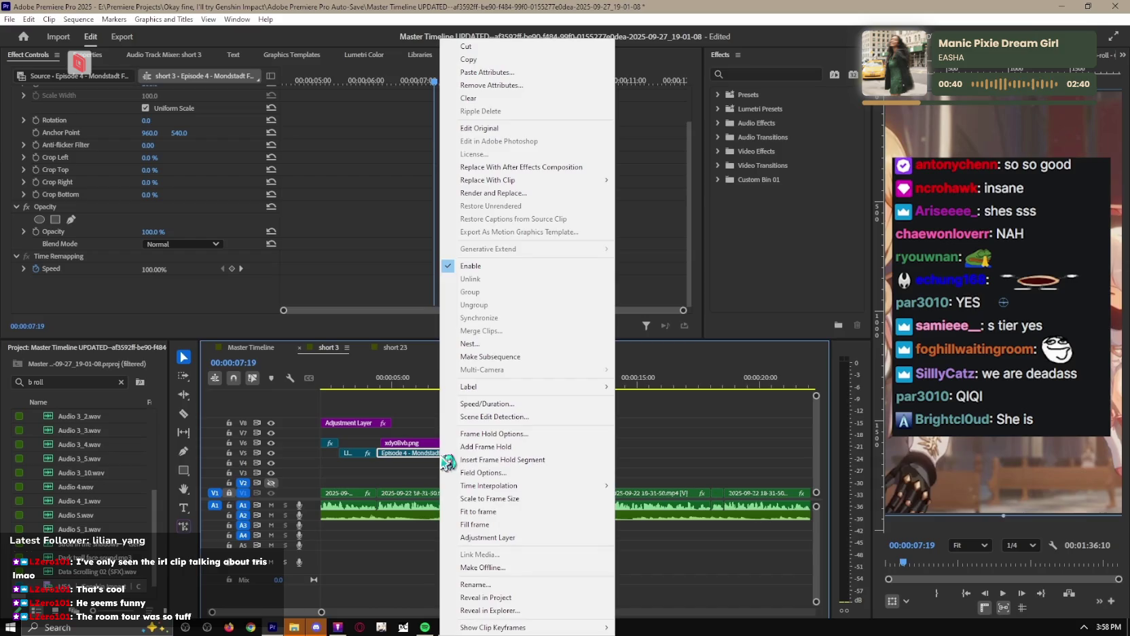
click(470, 343)
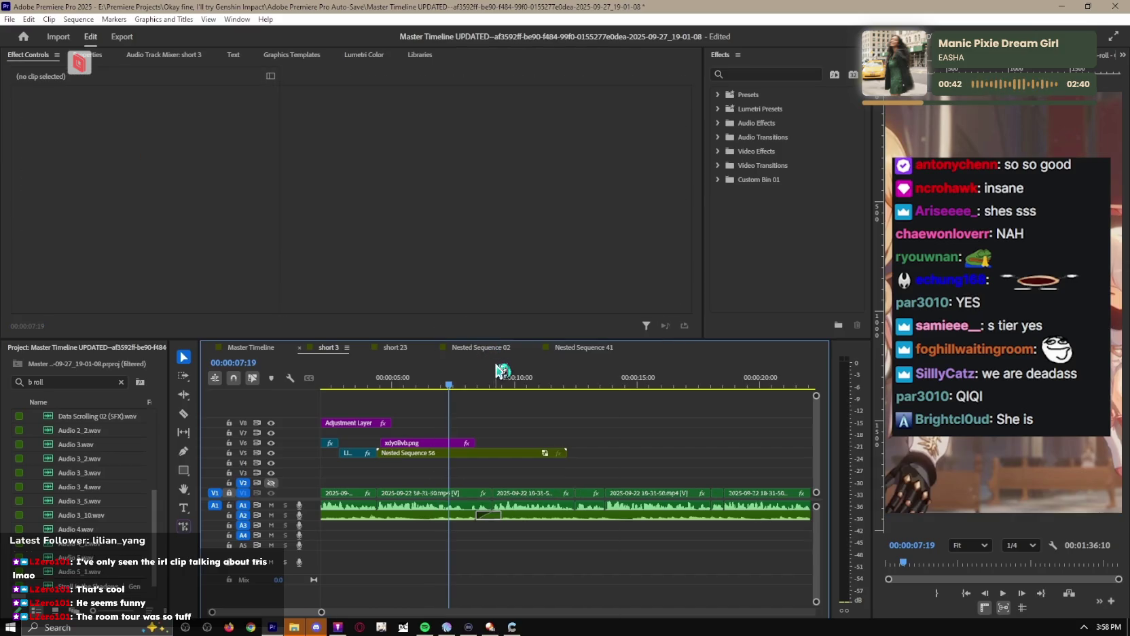
click(448, 454)
scroll(212, 273, down, 2)
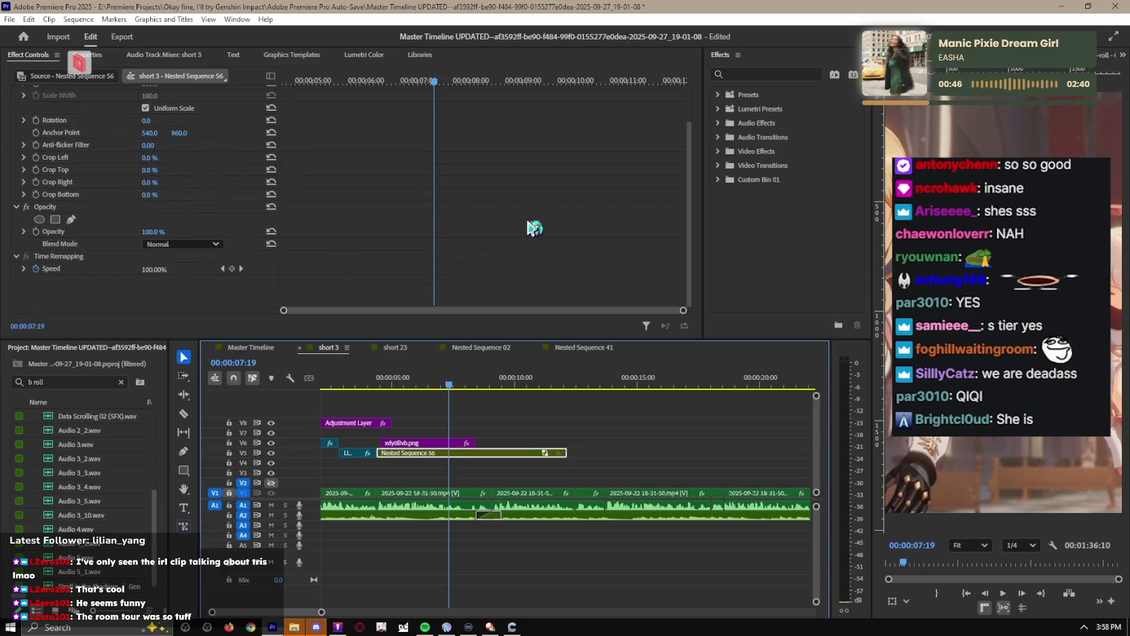
click(754, 75)
Apply the Crop effect to Nested Sequence 56 and to the chat overlay PNG.
text(crop)
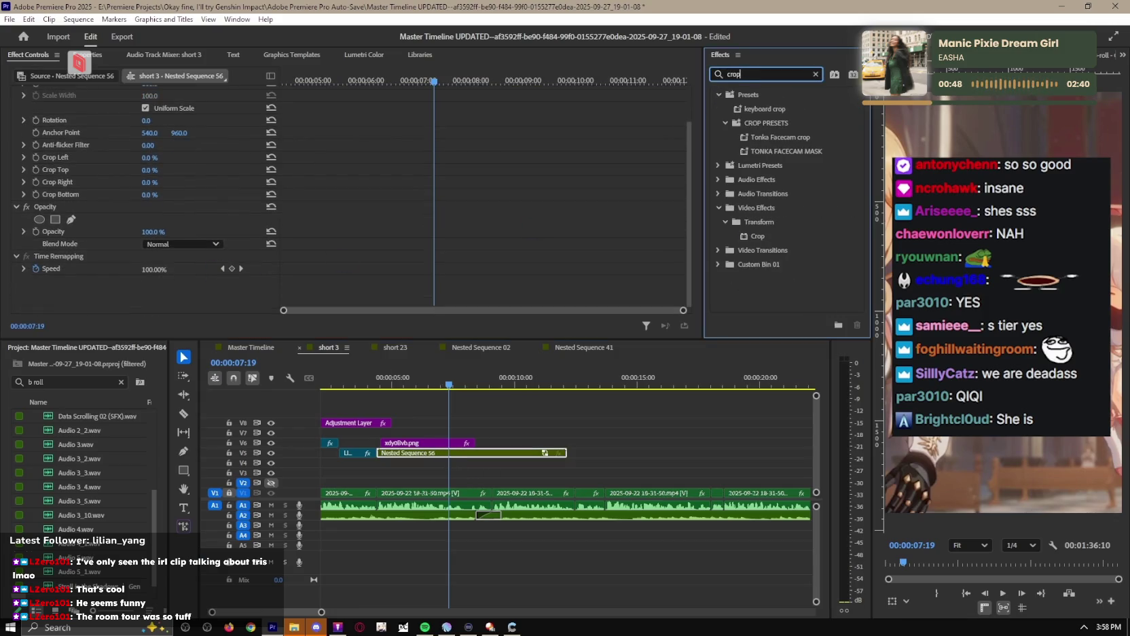
drag(757, 236, 87, 263)
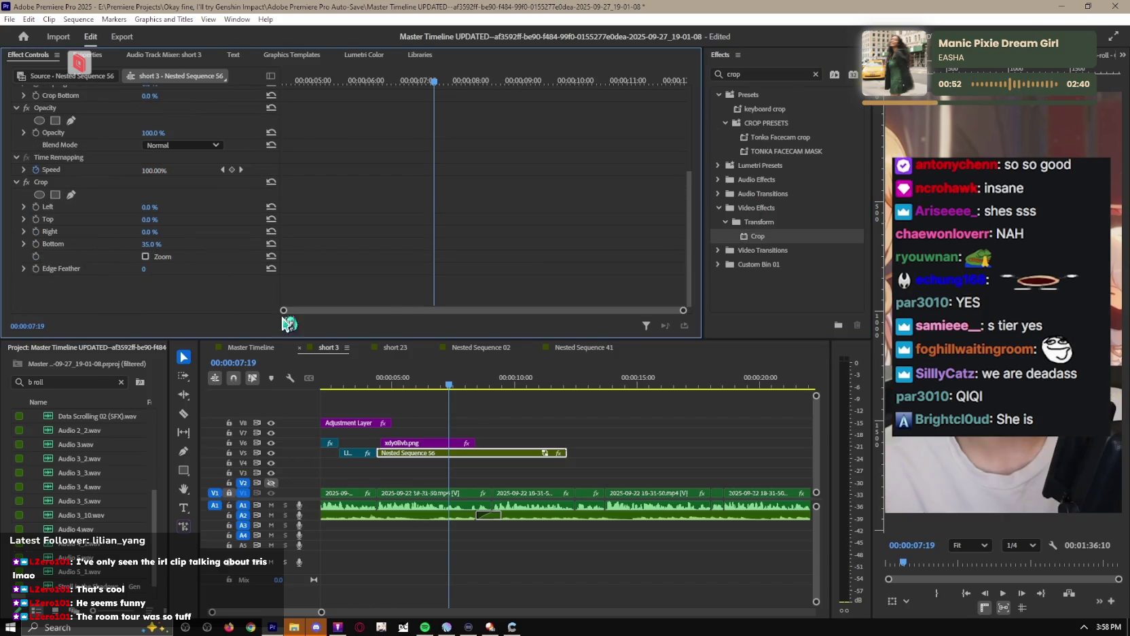
click(419, 439)
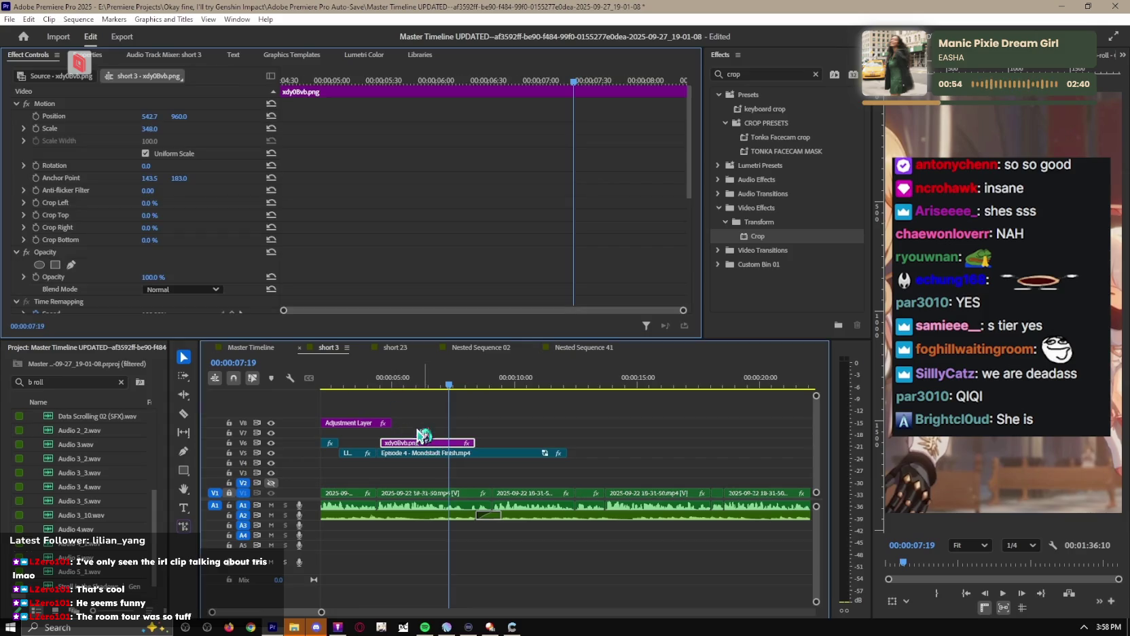
drag(793, 241, 752, 249)
drag(435, 442, 434, 442)
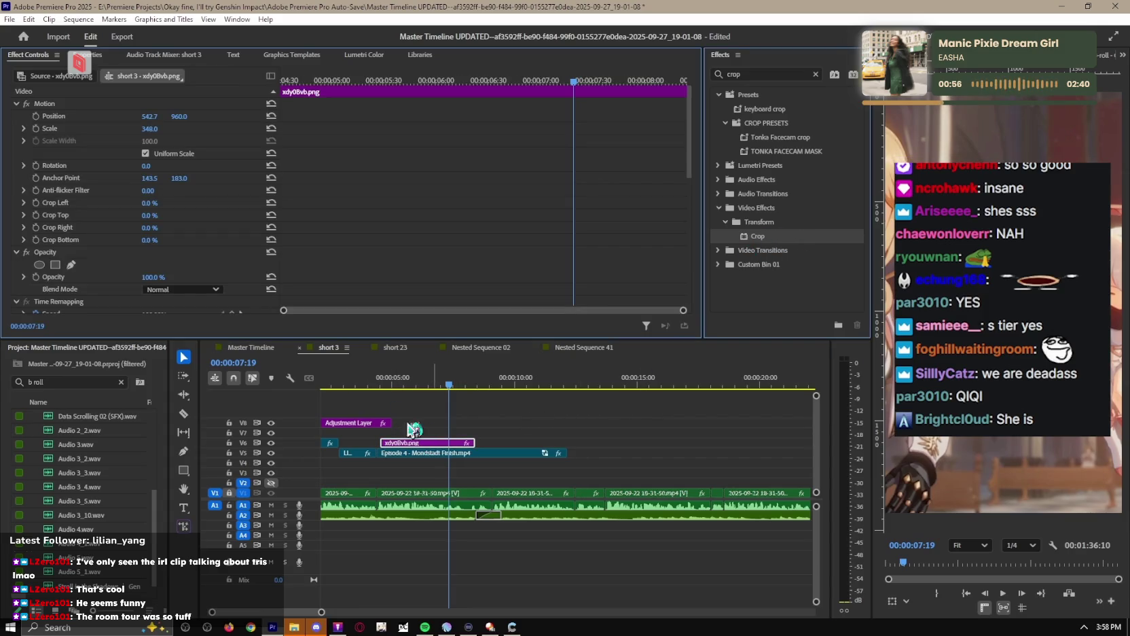
Try the overlay's Position Y at 385, then bring it back to 183.
scroll(189, 192, down, 5)
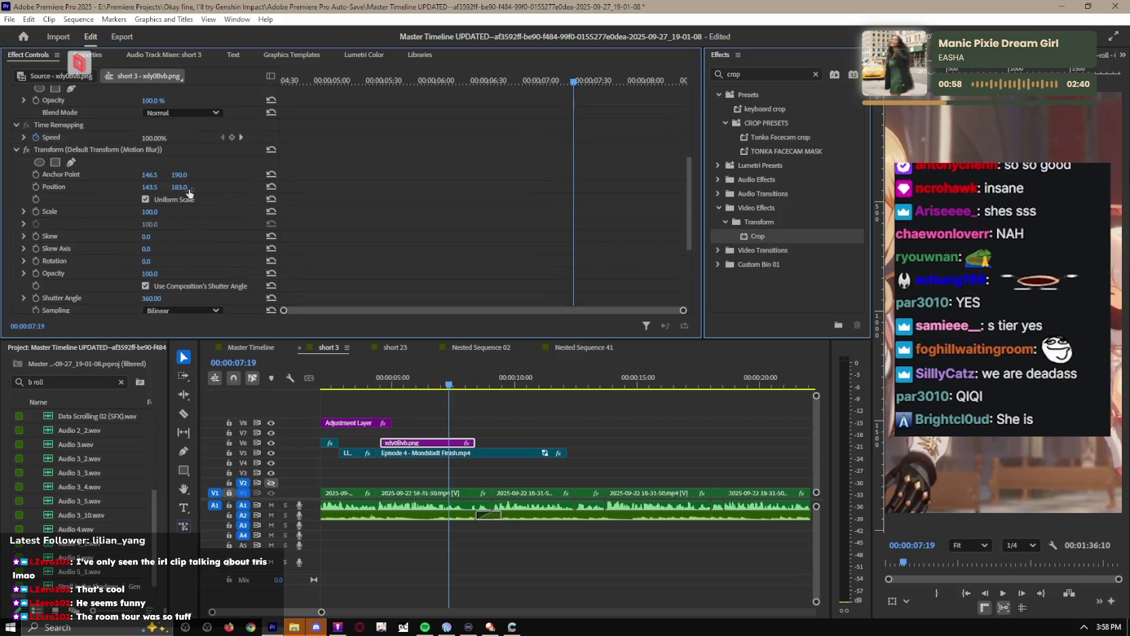
scroll(181, 189, down, 1)
click(179, 175)
text(385)
key(Return)
drag(180, 175, 184, 178)
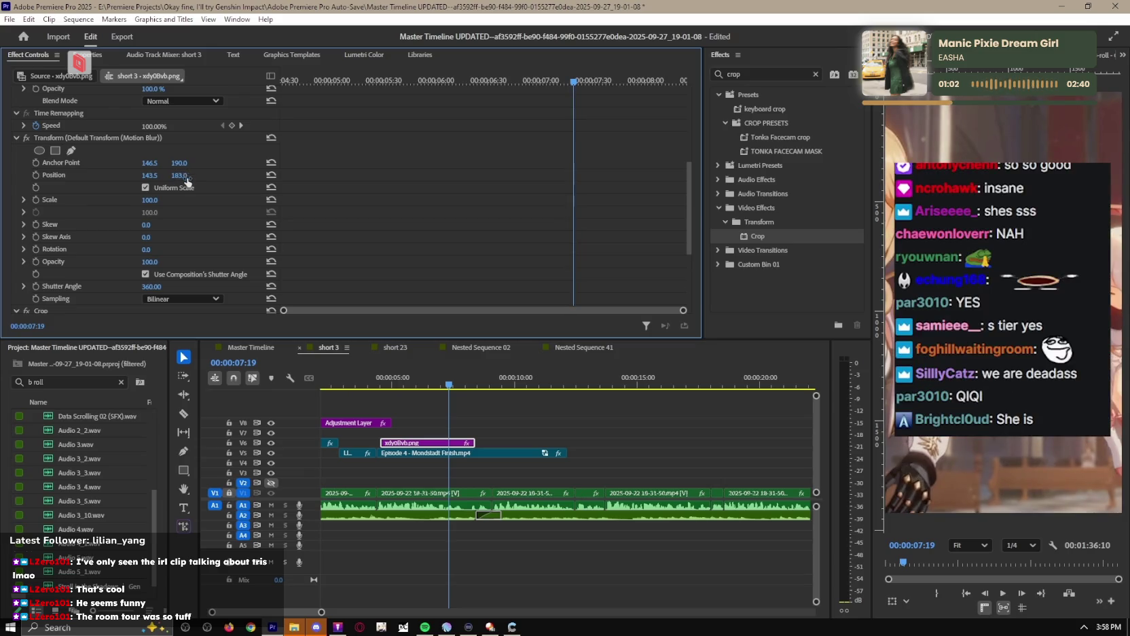
Crop the chat overlay 47% from the bottom and 21% from the top.
scroll(203, 199, down, 5)
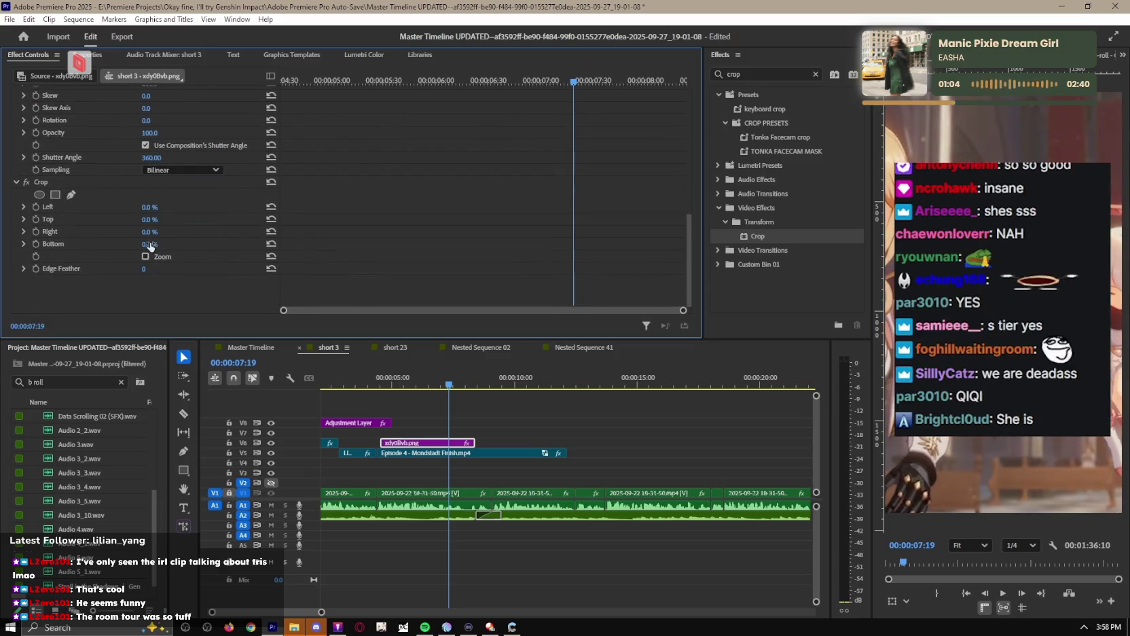
drag(151, 244, 183, 244)
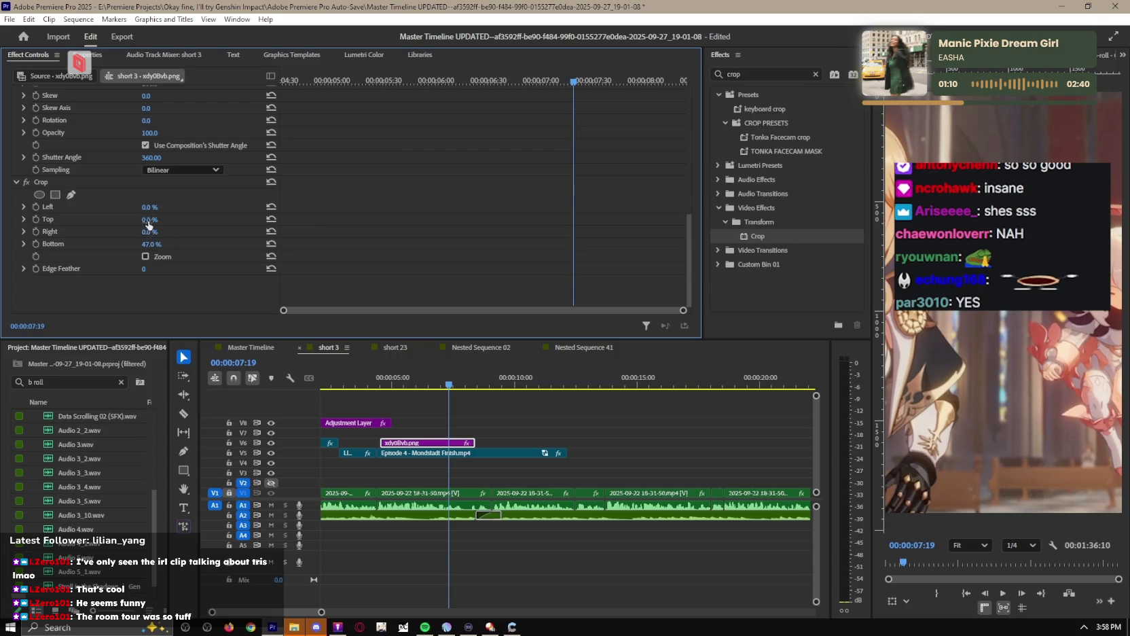
drag(148, 219, 162, 220)
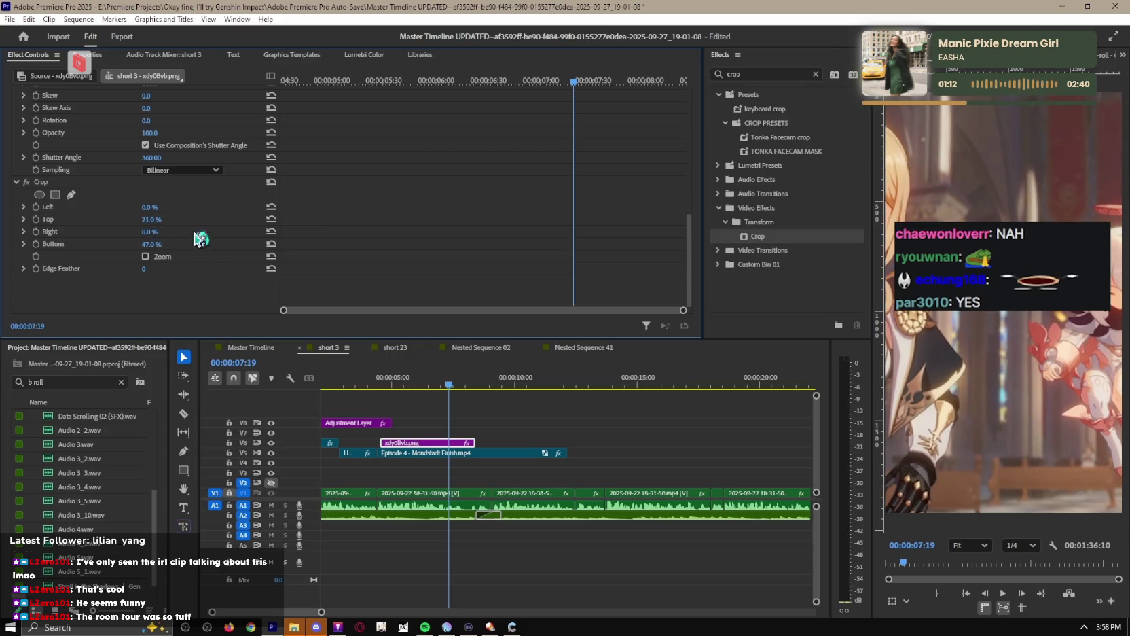
click(434, 445)
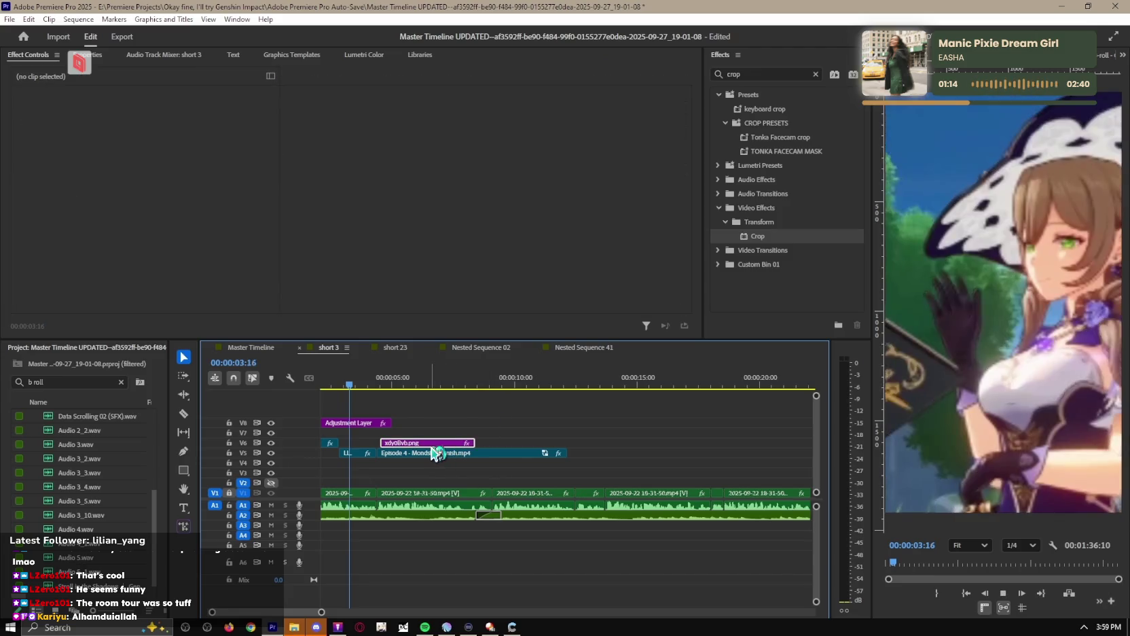
Preview the cropped overlay, then add a Transform Position keyframe at its first frame.
key(space)
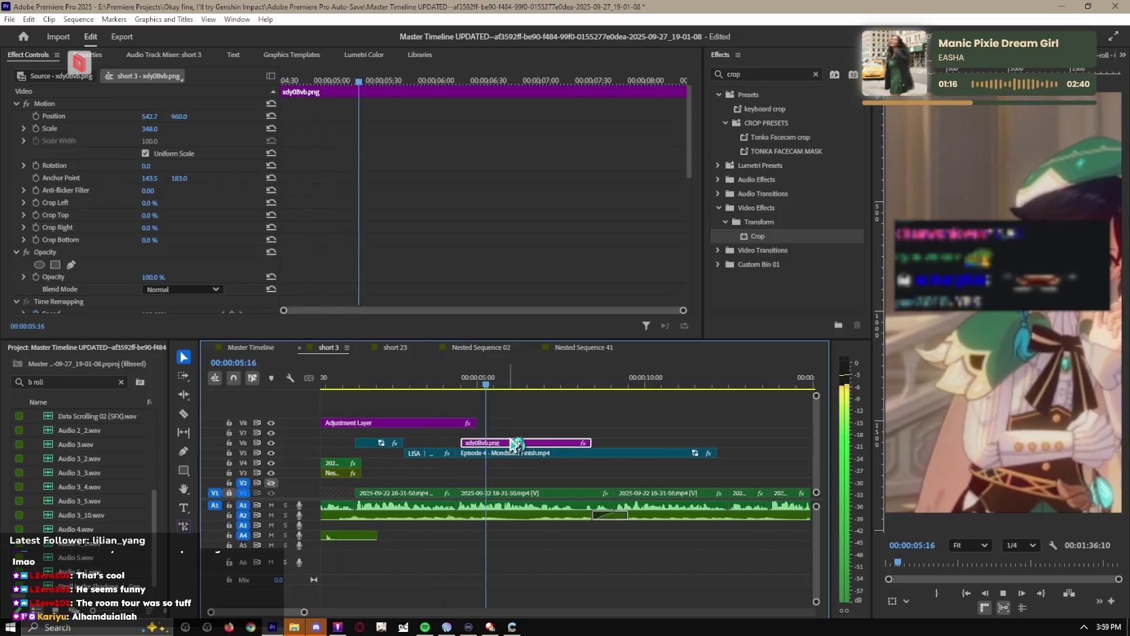
scroll(197, 148, down, 2)
scroll(196, 149, down, 3)
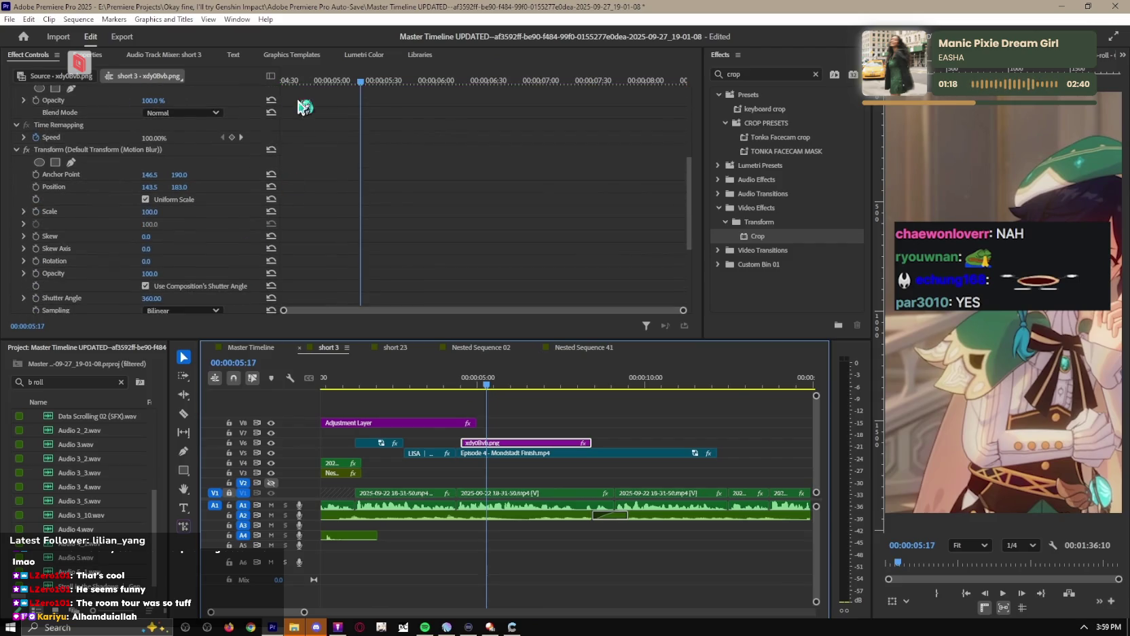
click(299, 81)
drag(481, 436, 476, 439)
scroll(248, 238, down, 2)
drag(294, 81, 276, 85)
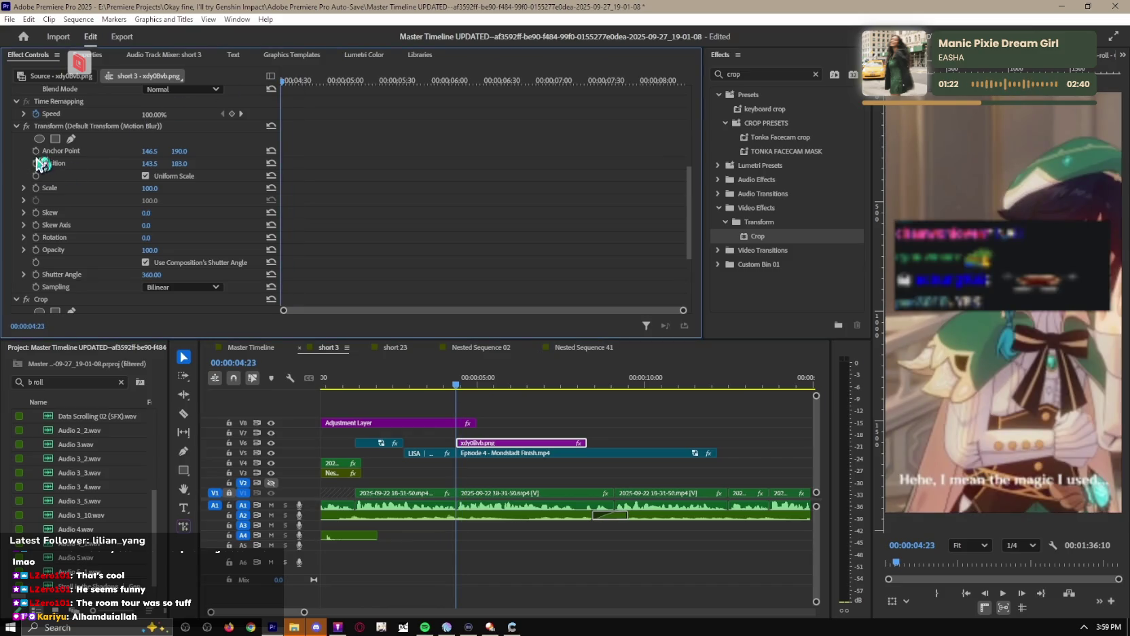
click(37, 164)
At 00:00:06:12 set the overlay's Position Y to 24 and preview the slide-in.
key(space)
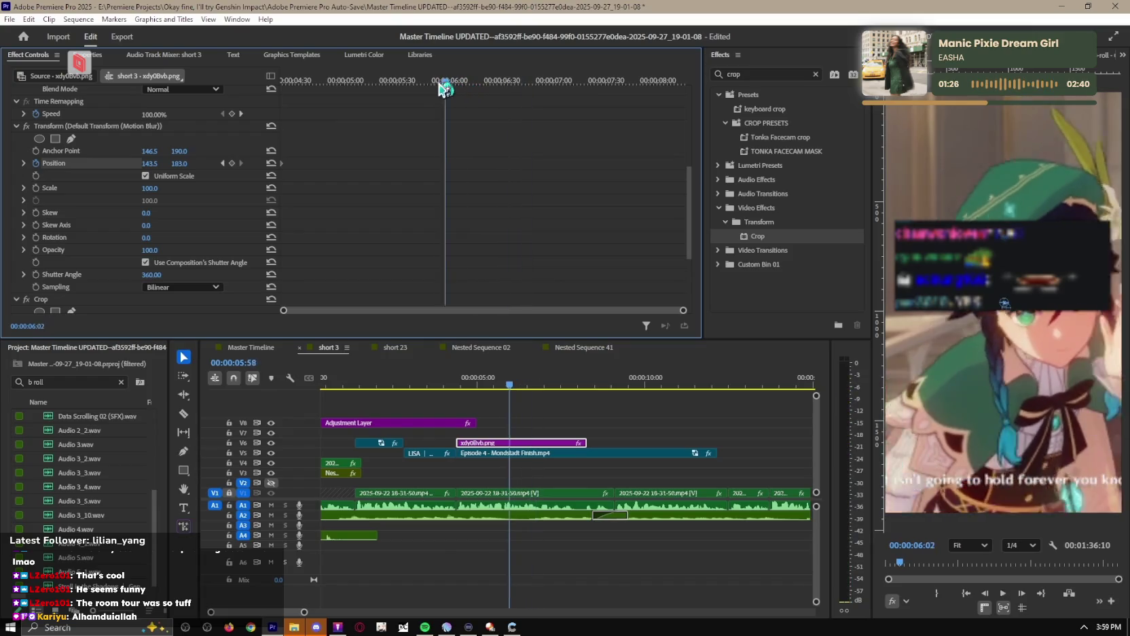
click(404, 81)
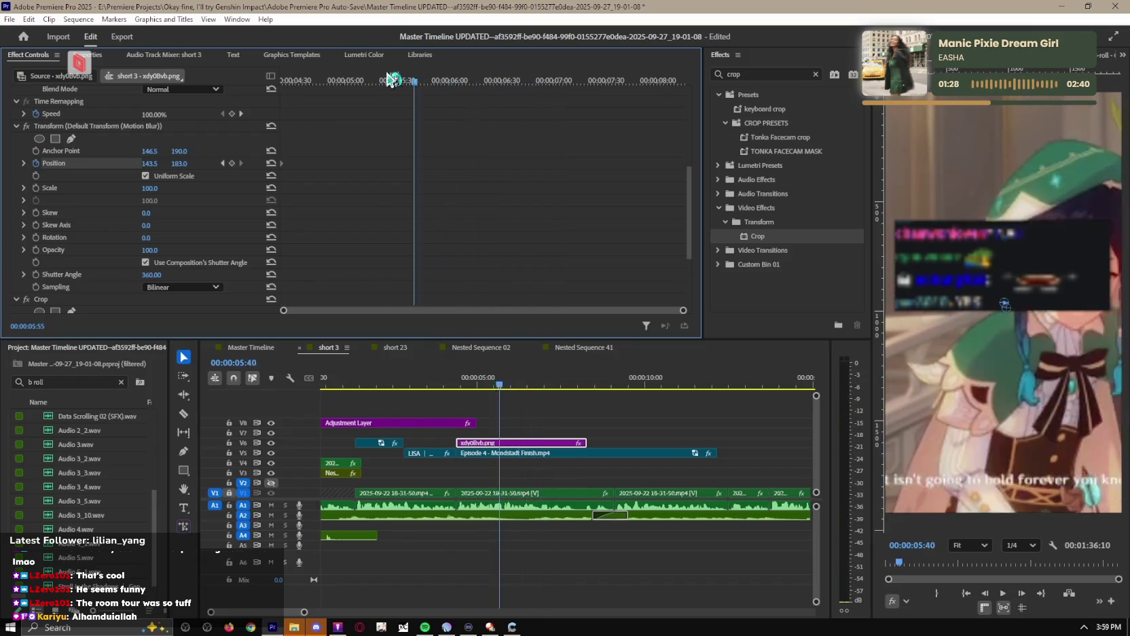
key(space)
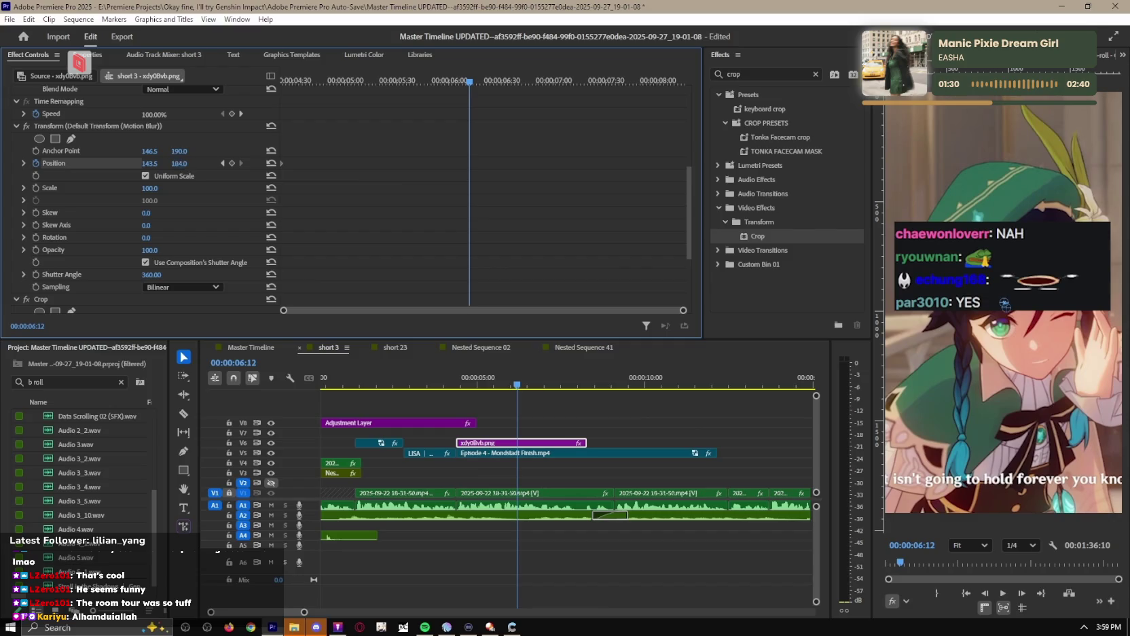
drag(178, 163, 136, 163)
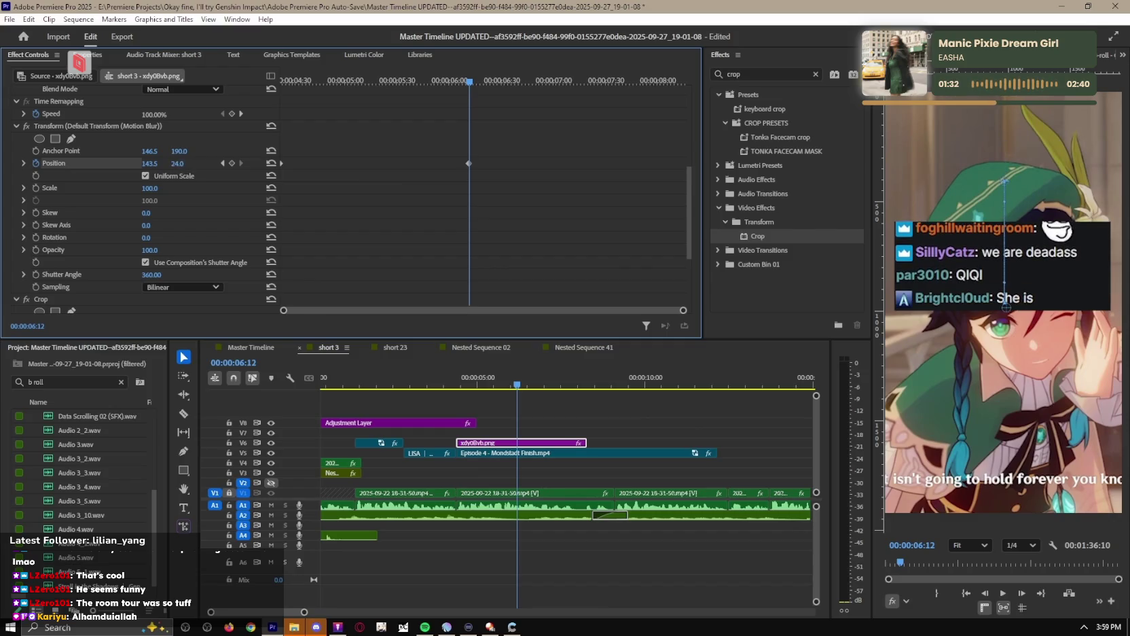
key(Up)
key(space)
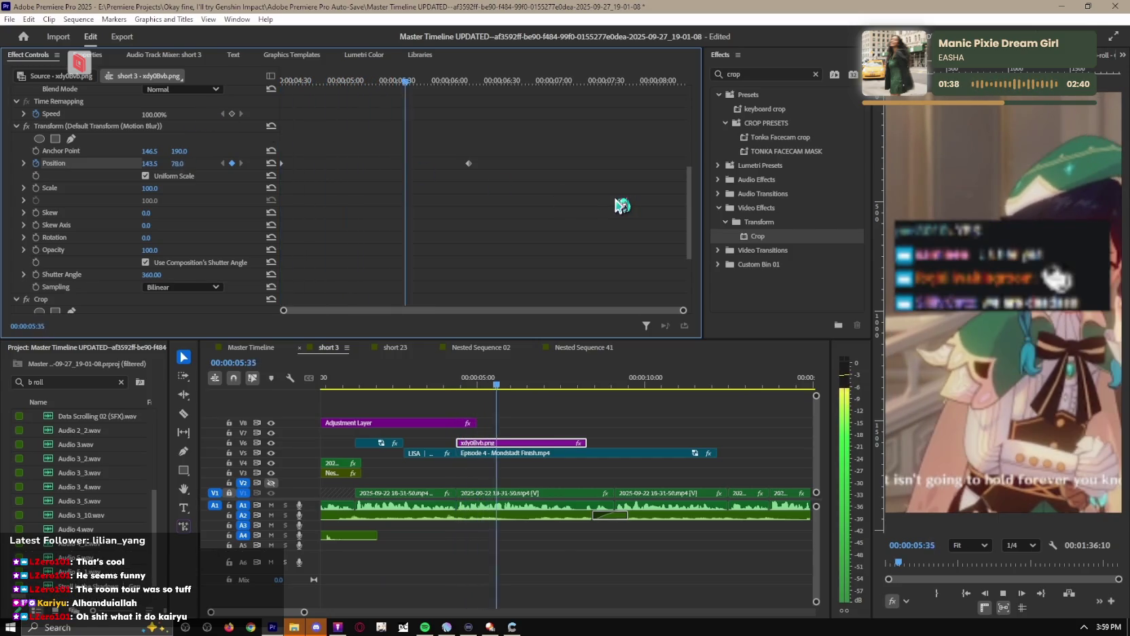
key(space)
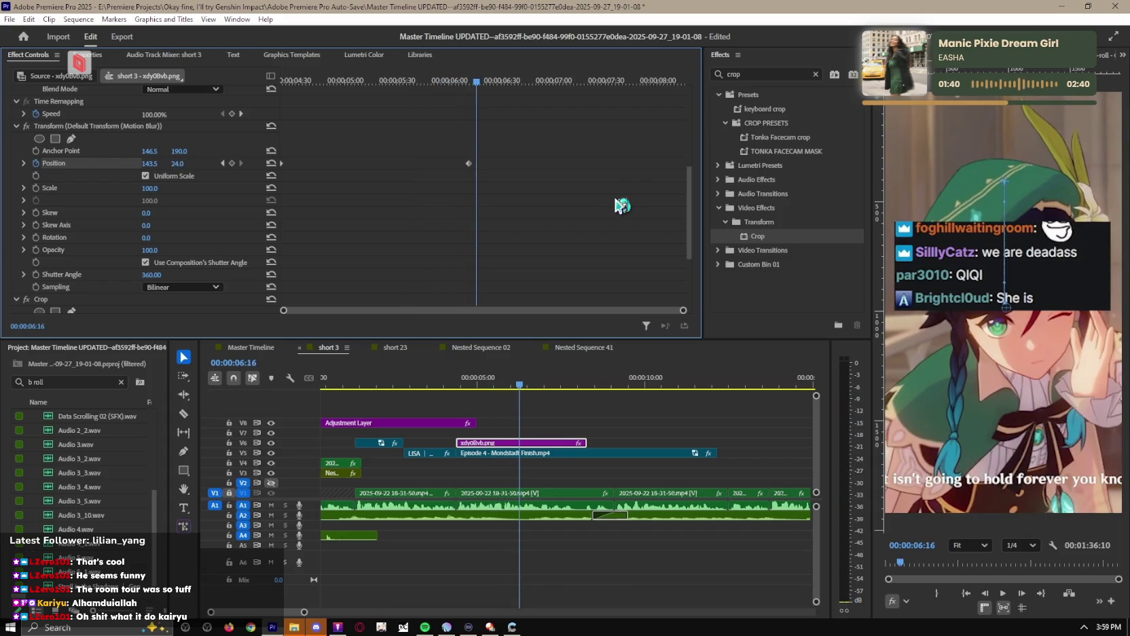
click(543, 442)
Play the short from the beginning up to the chat overlay's entrance.
key(Home)
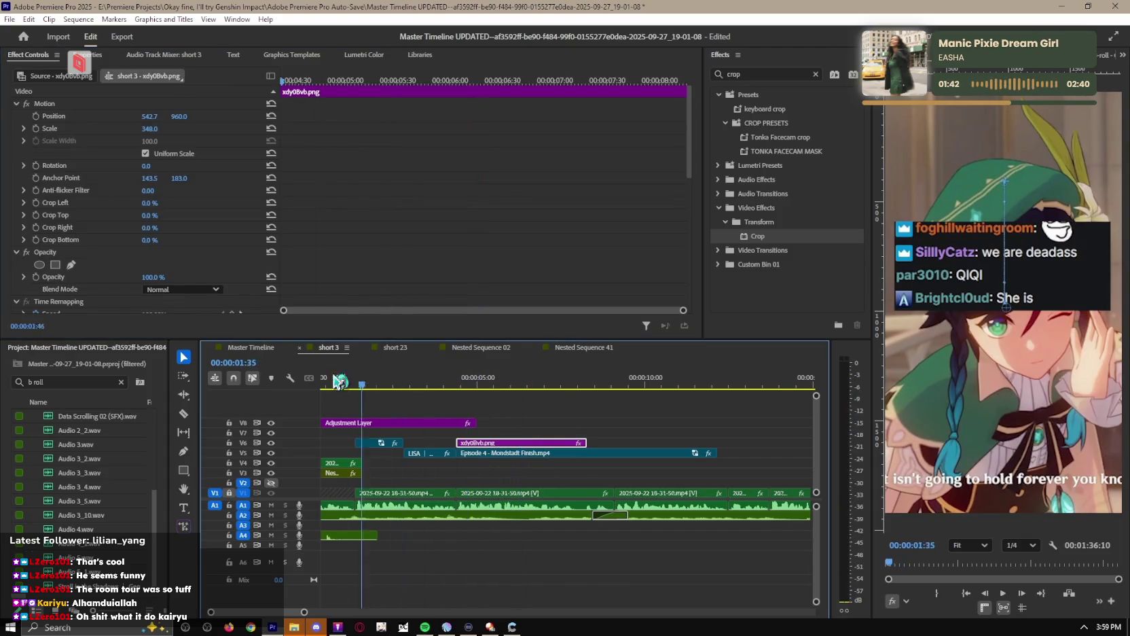
click(606, 409)
key(space)
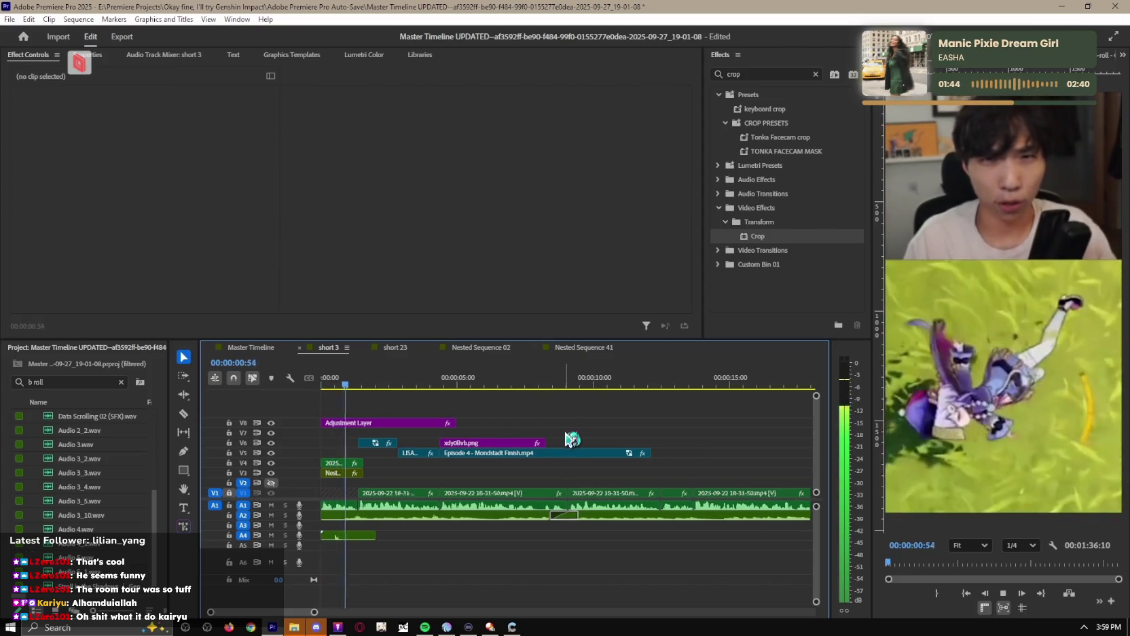
key(space)
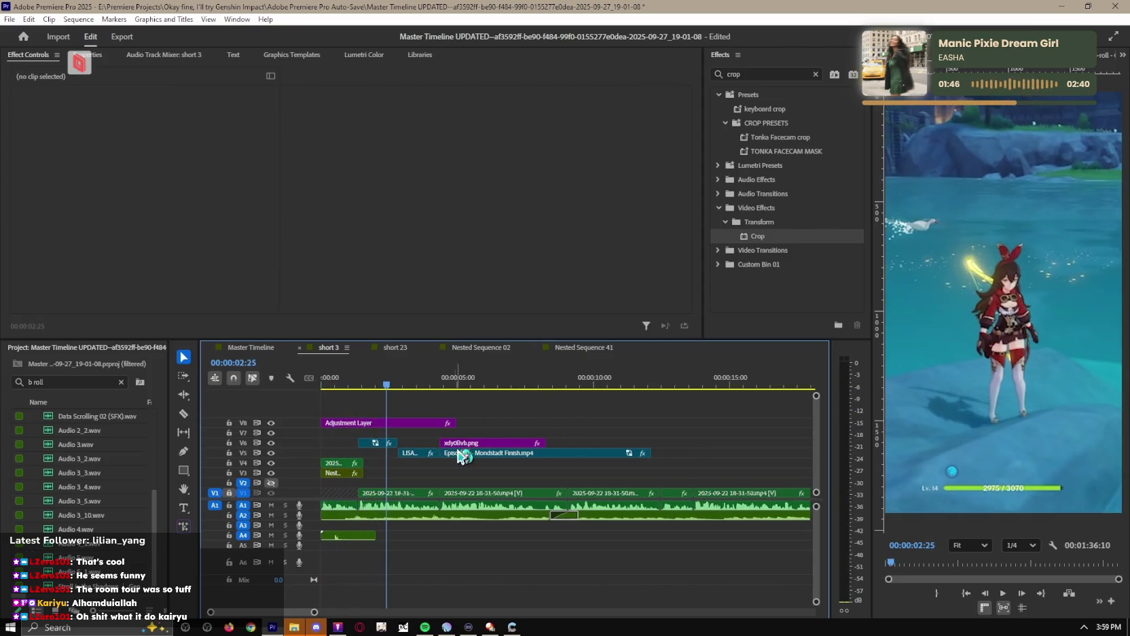
key(space)
key(equal)
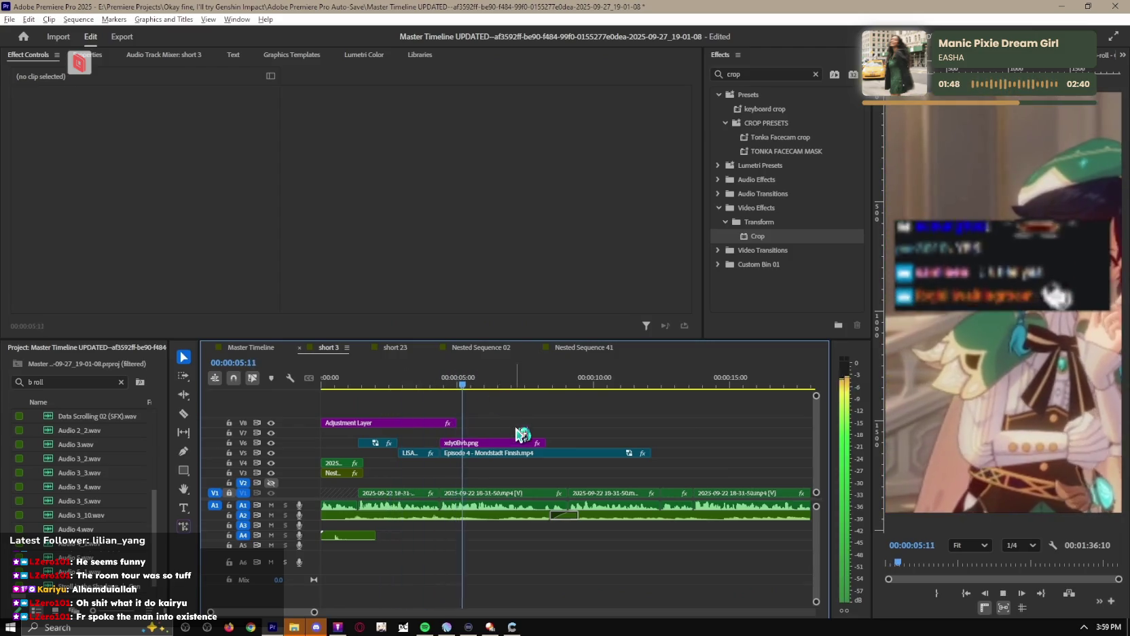
key(space)
Ease the overlay's Position keyframe velocity so the chat slides in fast and settles gently.
click(495, 442)
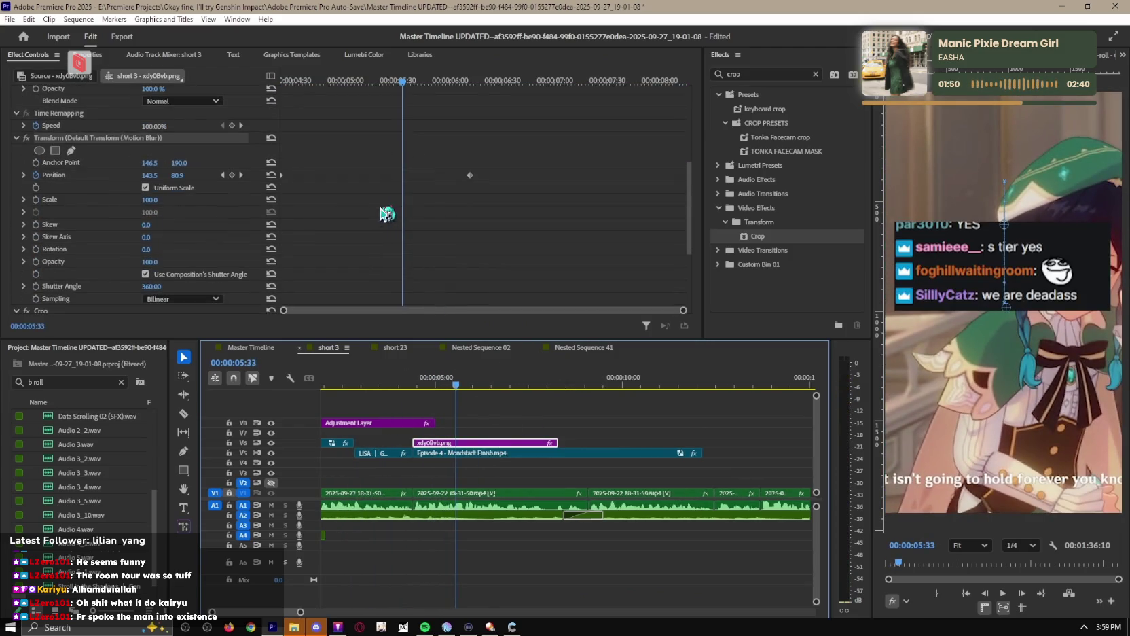
click(25, 174)
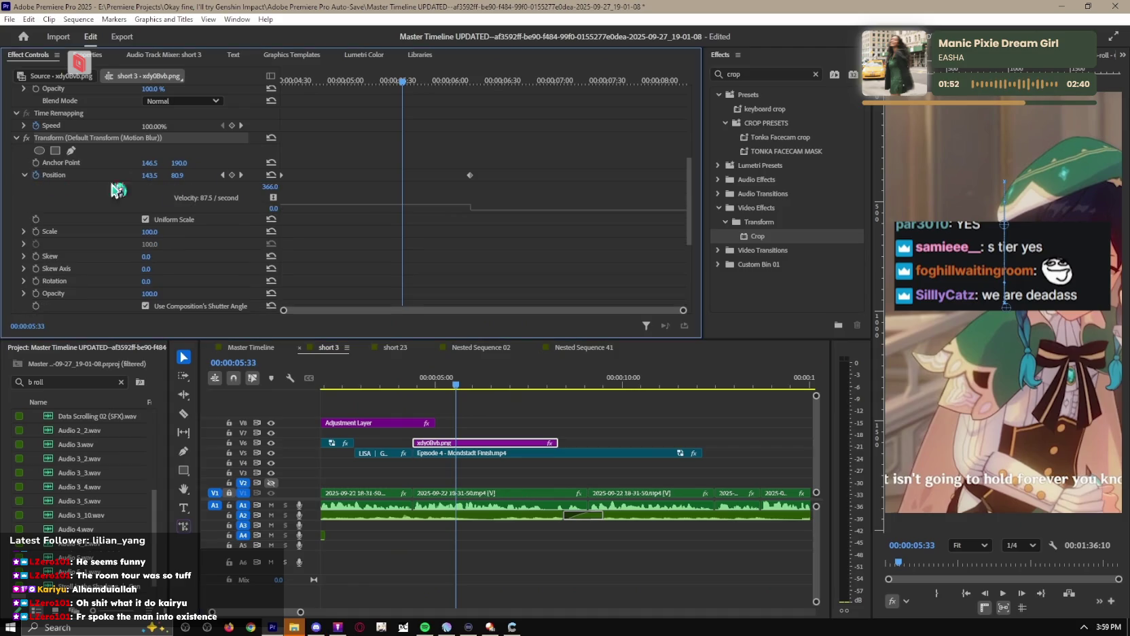
drag(469, 207, 299, 208)
key(Up)
key(space)
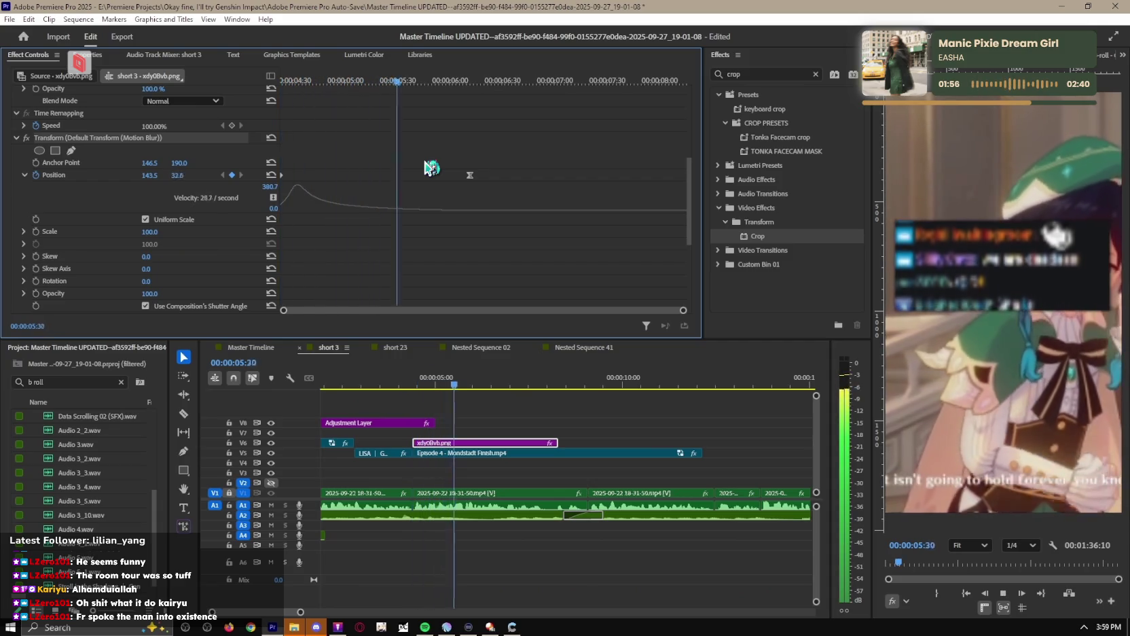
key(space)
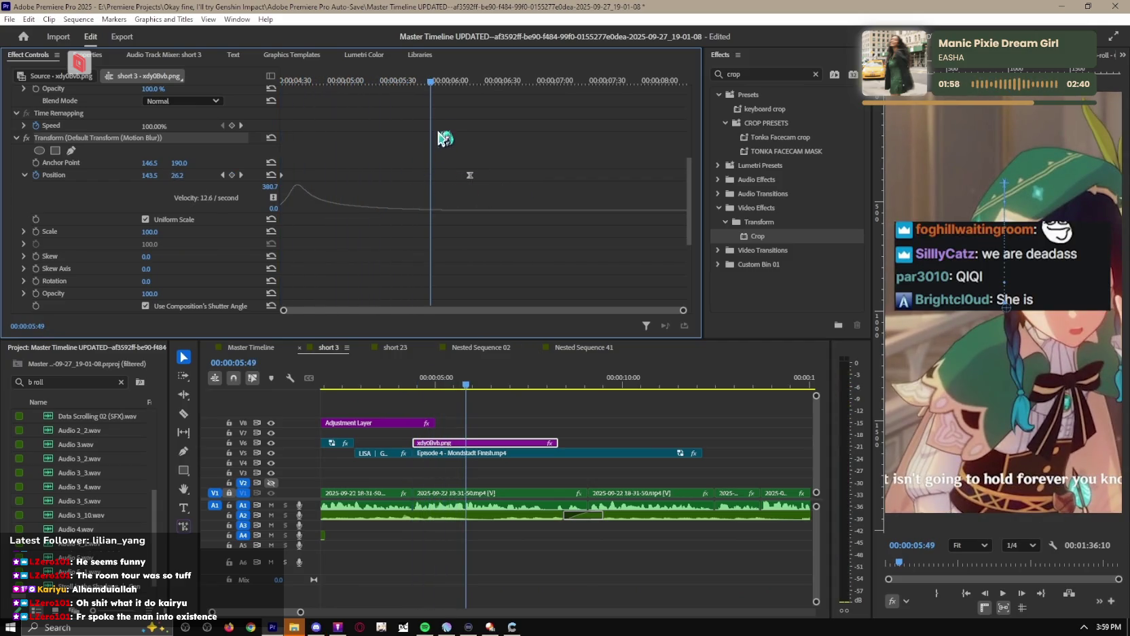
drag(470, 176, 682, 177)
key(ctrl+z)
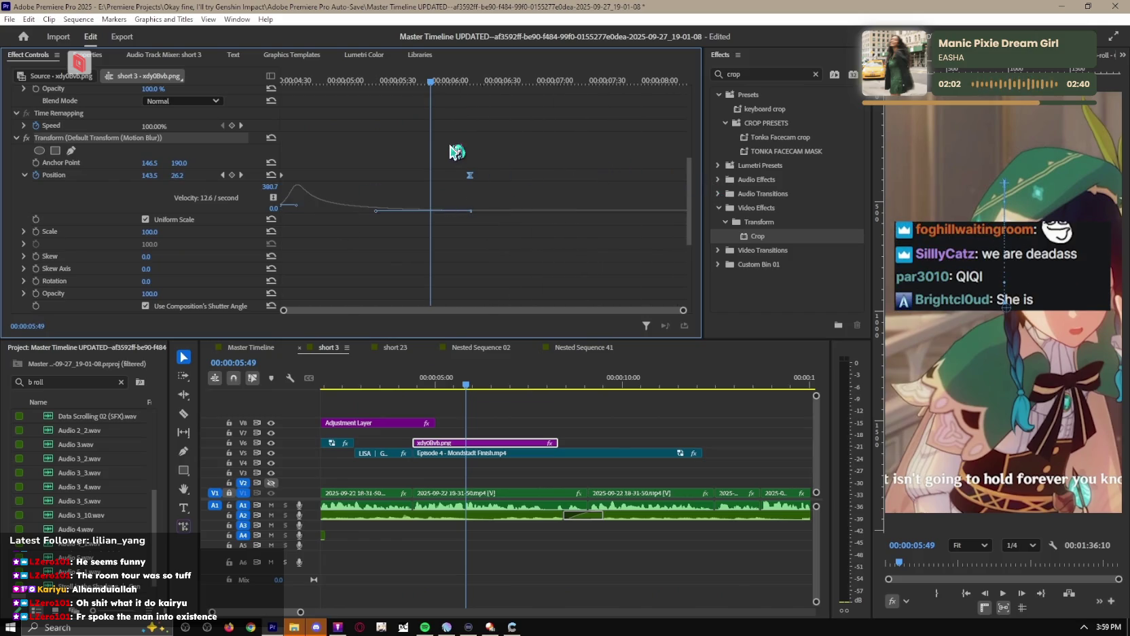
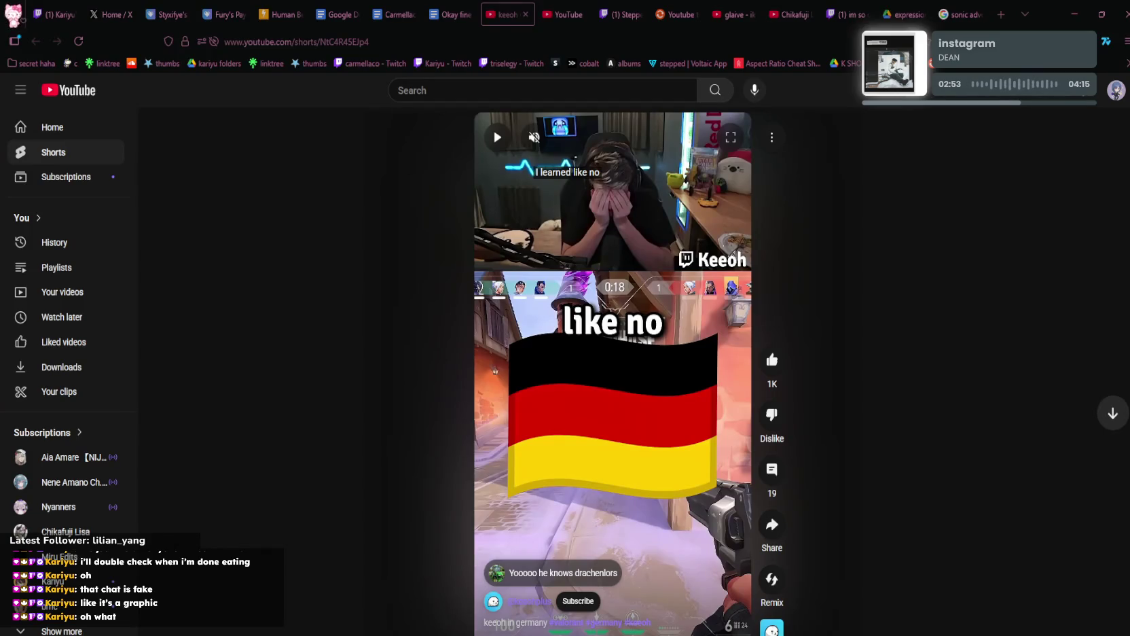
Replay the Keeoh Short about Germany from its start and pause it partway through.
click(508, 631)
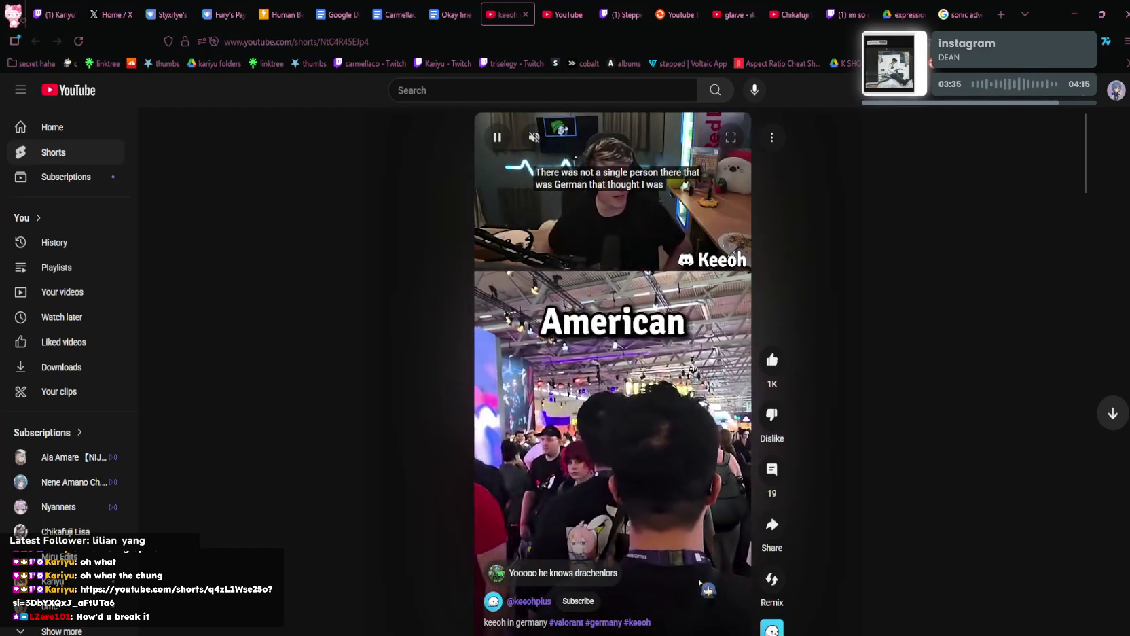
click(615, 443)
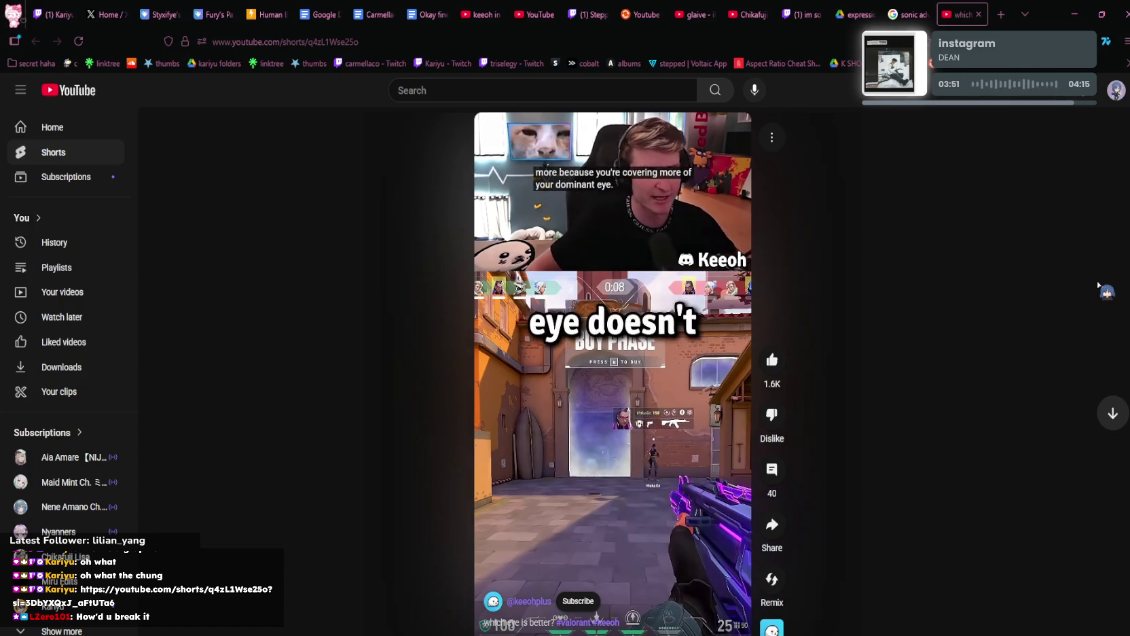
Pause the dominant-eye Short on its 'personal' caption and skip to the next song.
click(631, 350)
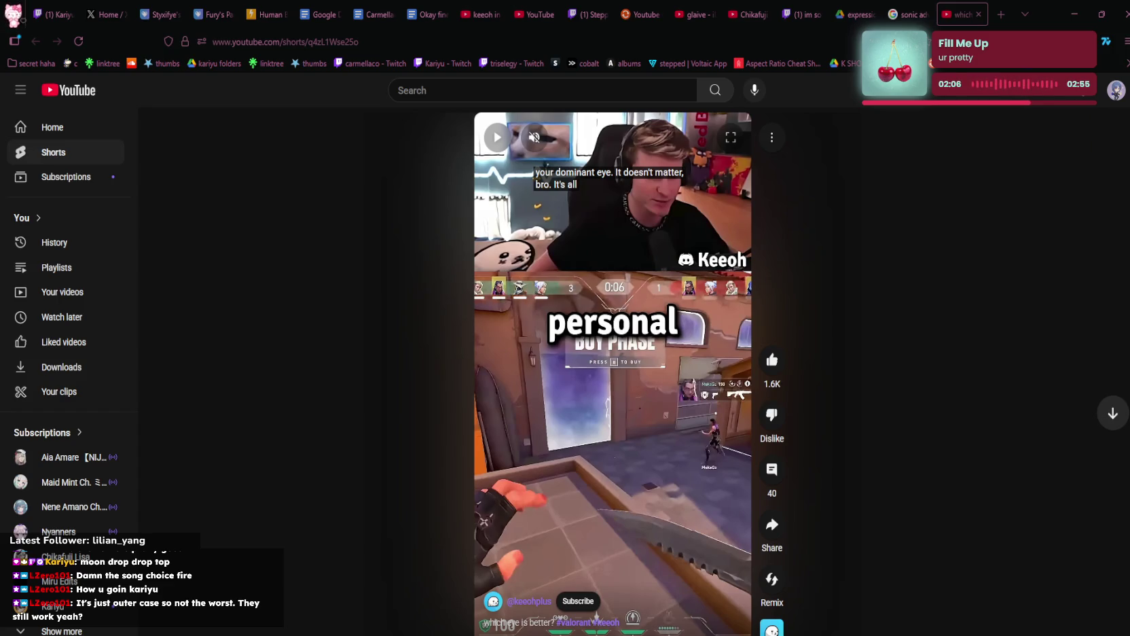
key(XF86AudioNext)
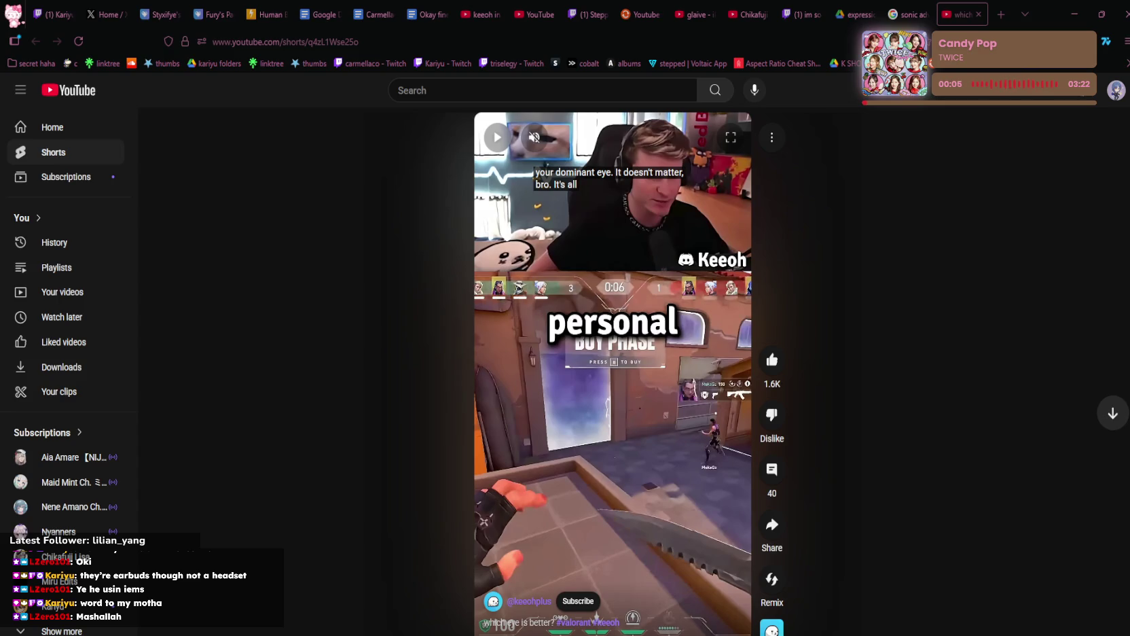
Switch to the 'Okay fine I'll play Genshin Impact' script document tab.
click(424, 14)
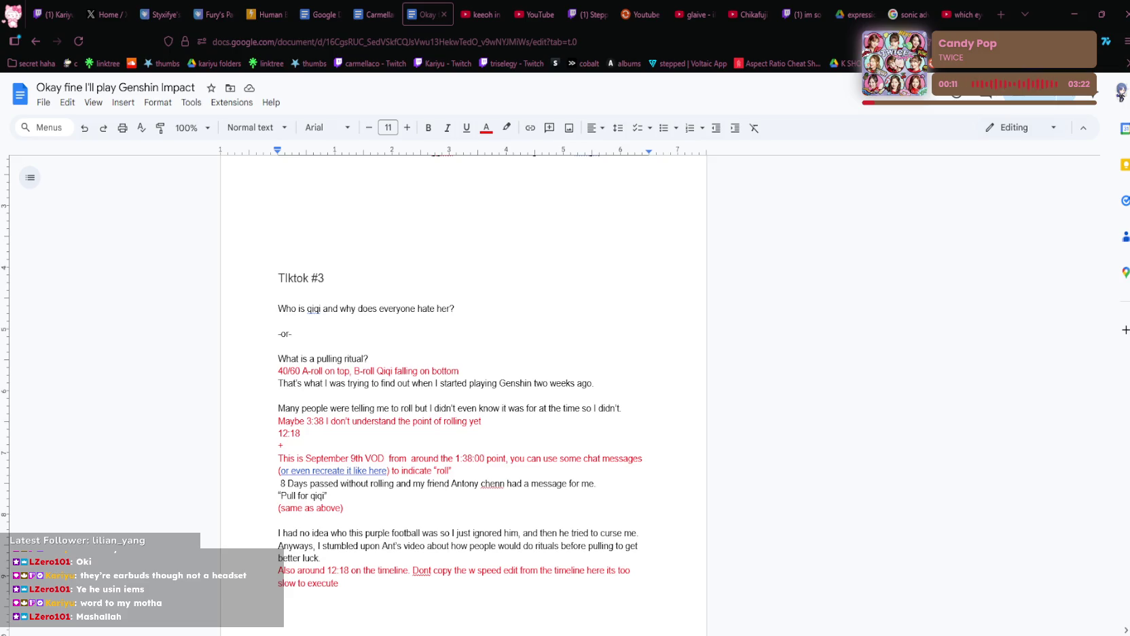
Leave the TikTok #3 notes and bring Premiere Pro's short 3 project back up with Alt+Tab.
key(alt+Tab)
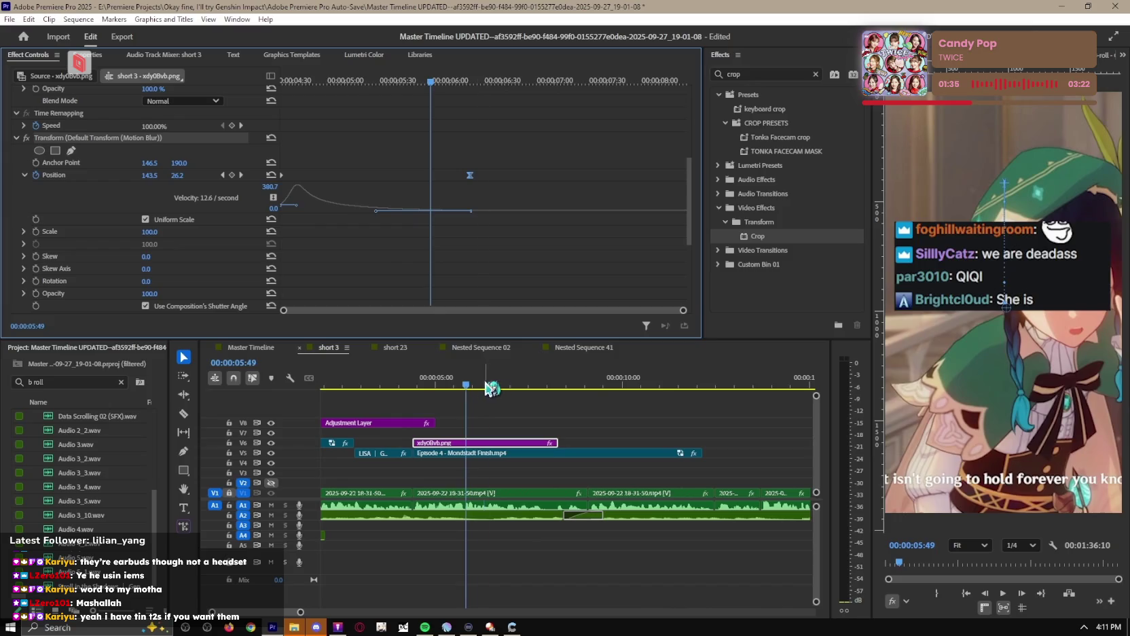
Delete the xdy0bvb.png overlay clip from the short 3 timeline.
click(397, 382)
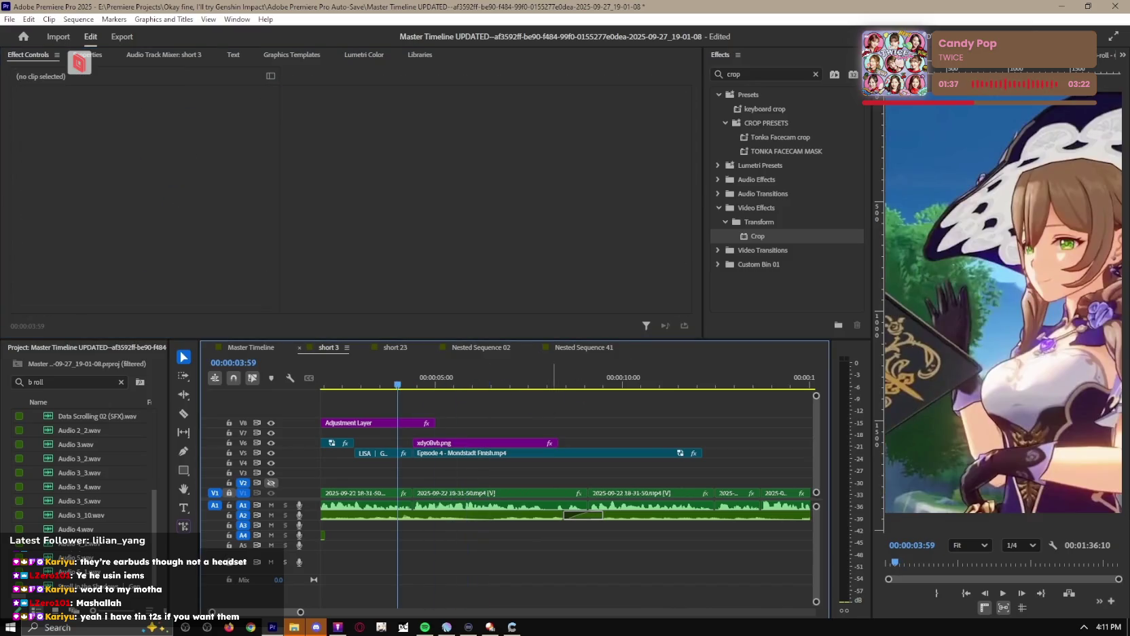
drag(438, 385, 447, 385)
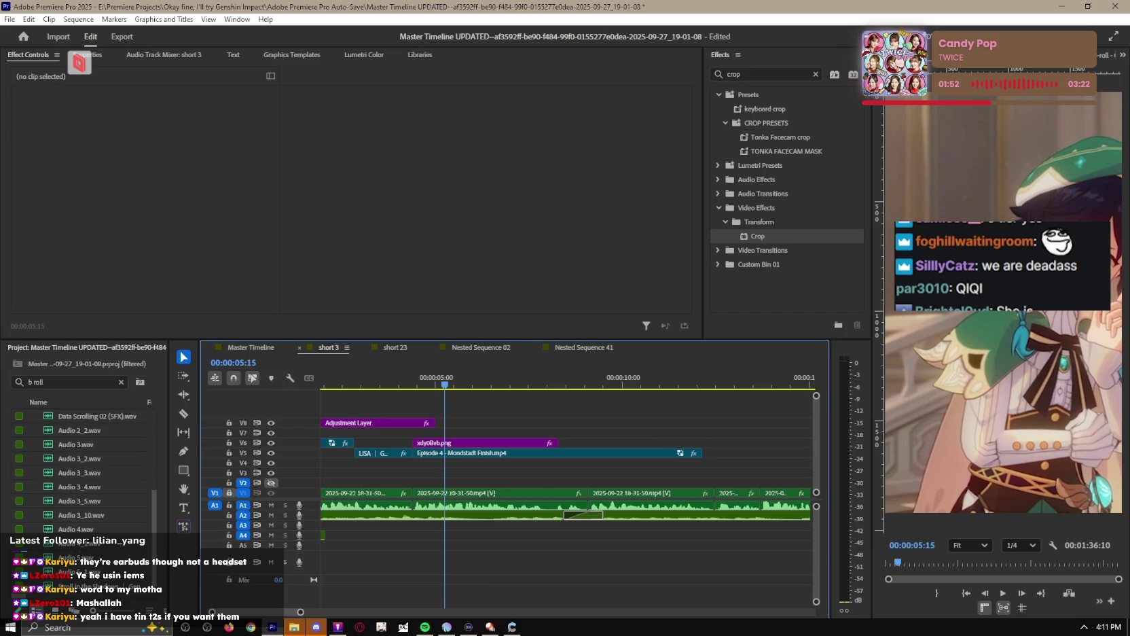
click(502, 443)
key(Delete)
Replay short 3 from the start without the overlay, then open the short 23 sequence.
key(Home)
key(space)
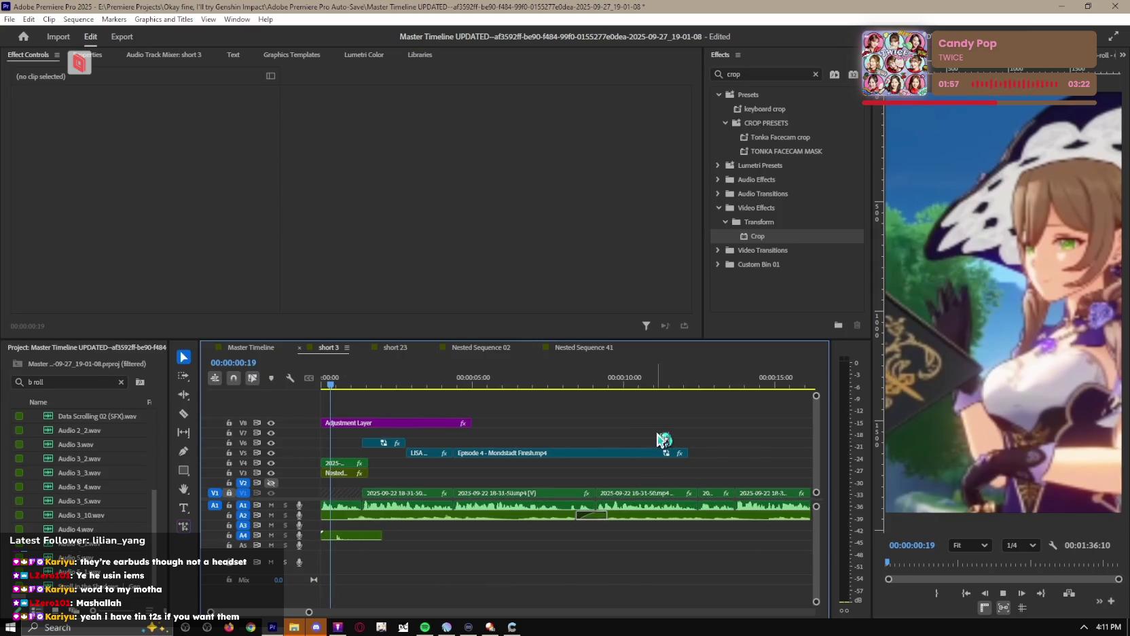
click(431, 381)
click(415, 381)
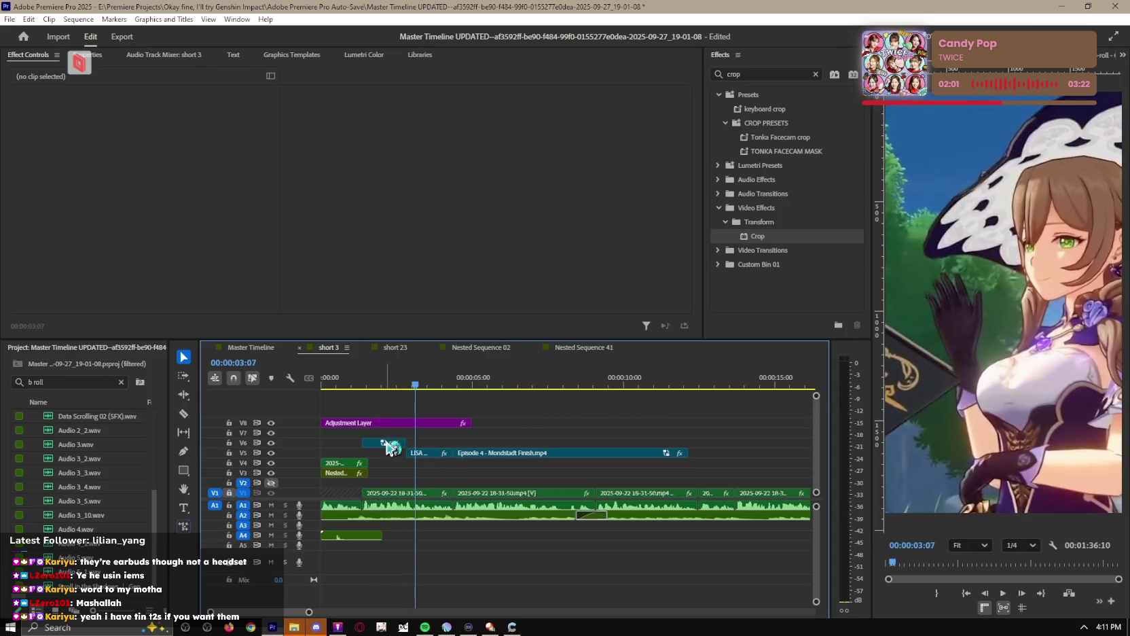
key(Home)
key(space)
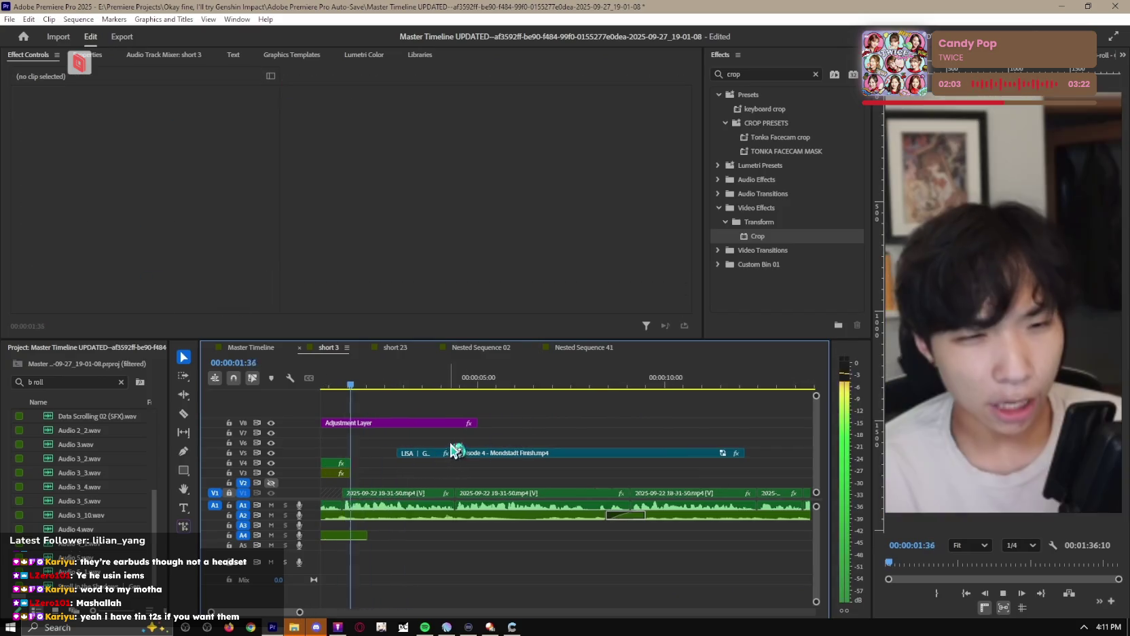
click(389, 351)
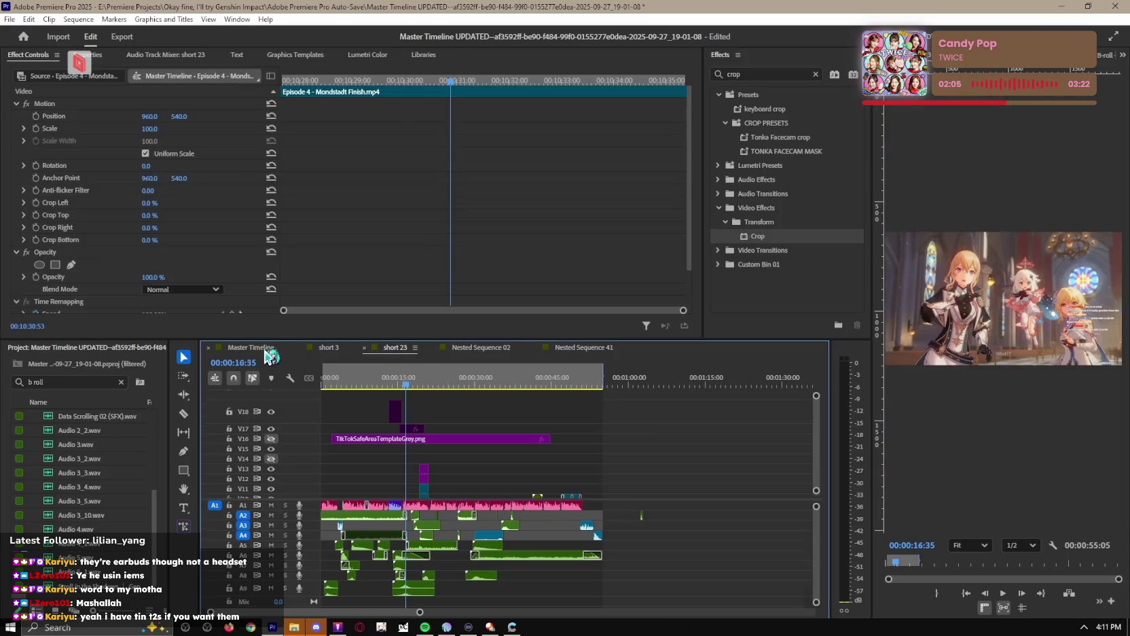
Open the Master Timeline and scrub through gameplay footage between about 7:36 and 19:34.
click(251, 347)
click(614, 386)
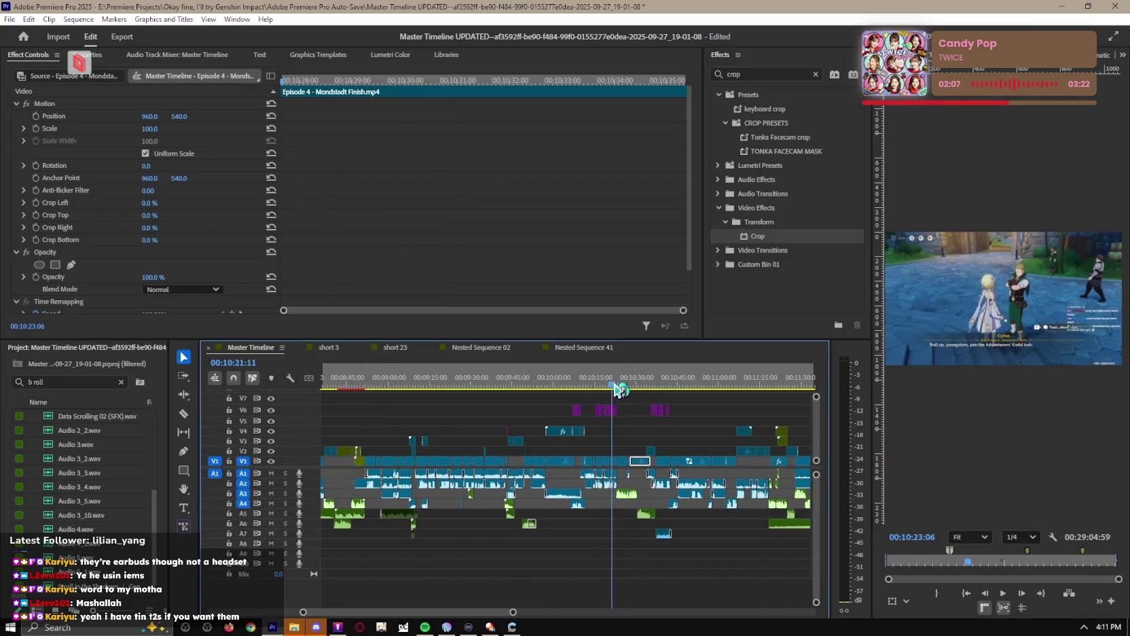
key(space)
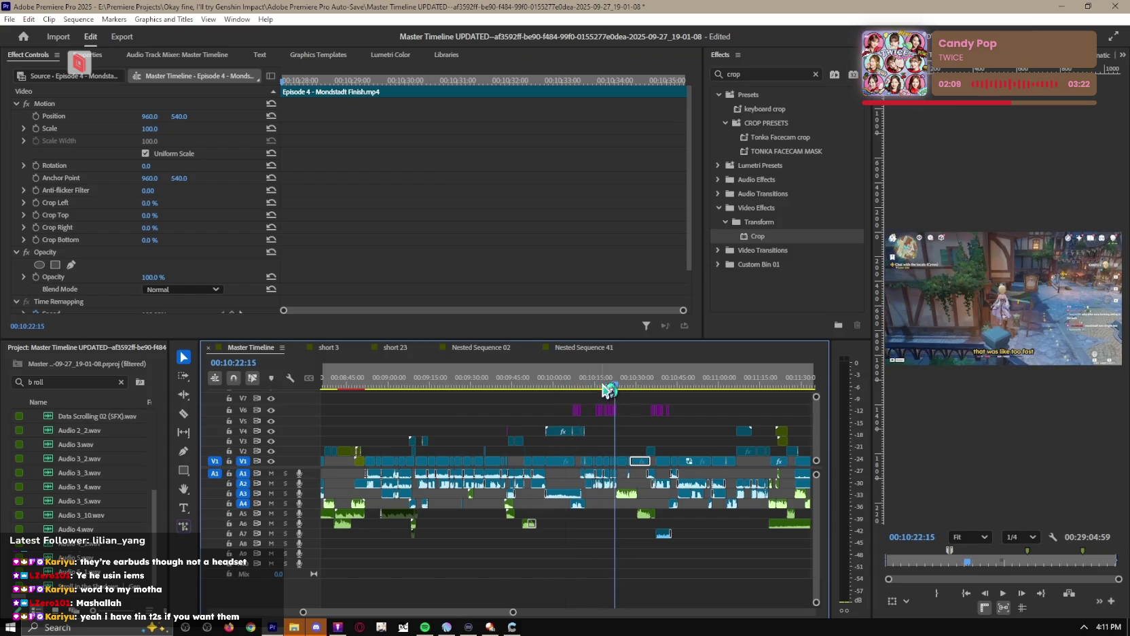
scroll(639, 461, up, 5)
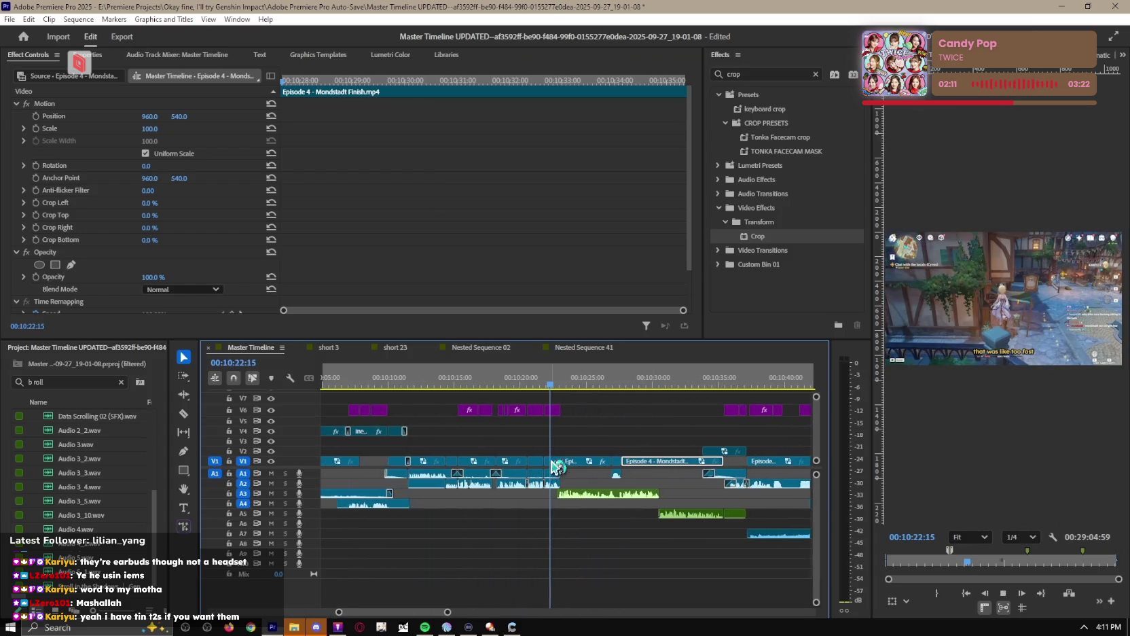
scroll(616, 428, down, 3)
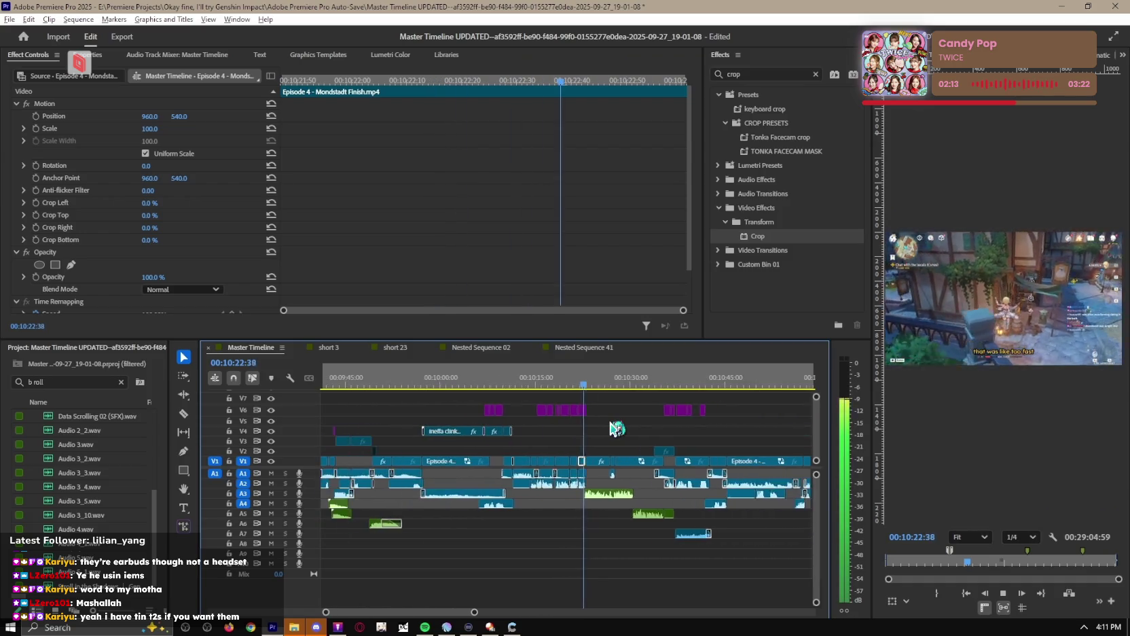
scroll(615, 428, down, 3)
drag(591, 379, 350, 388)
scroll(544, 443, down, 3)
scroll(555, 441, down, 3)
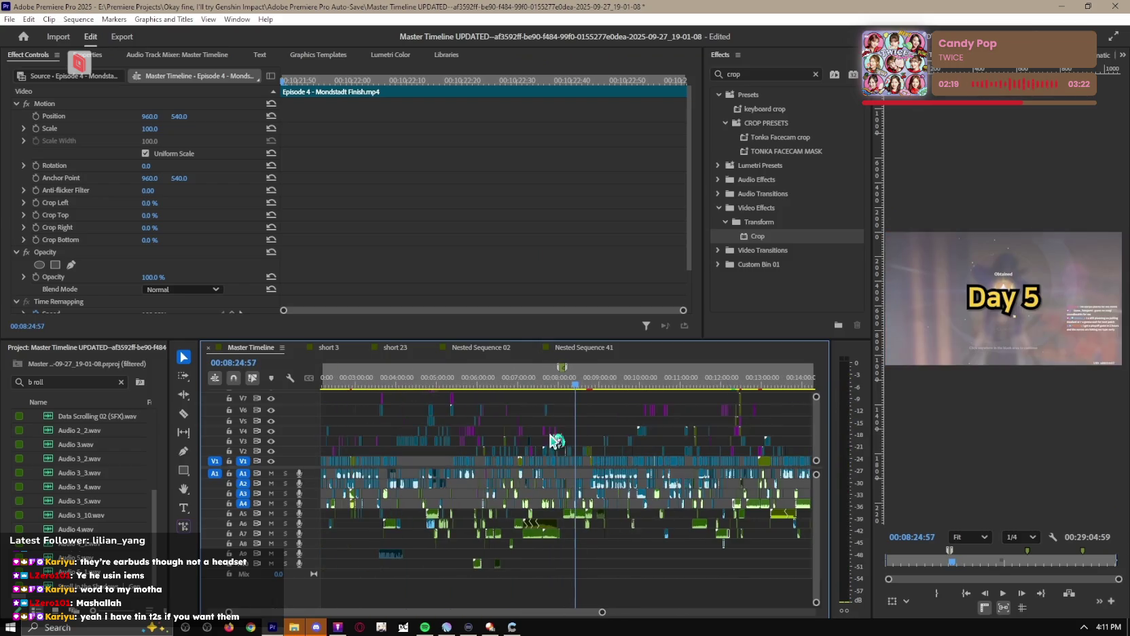
mouse_move(577, 385)
mouse_down()
mouse_move(426, 399)
mouse_move(730, 389)
mouse_up()
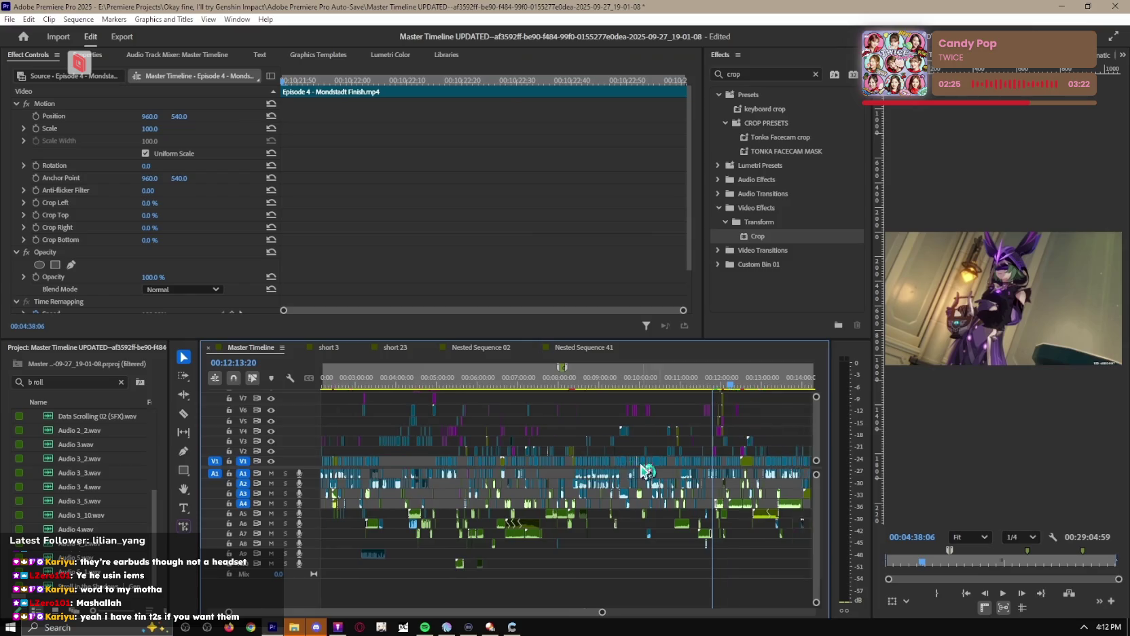
scroll(644, 470, down, 5)
drag(506, 382, 577, 382)
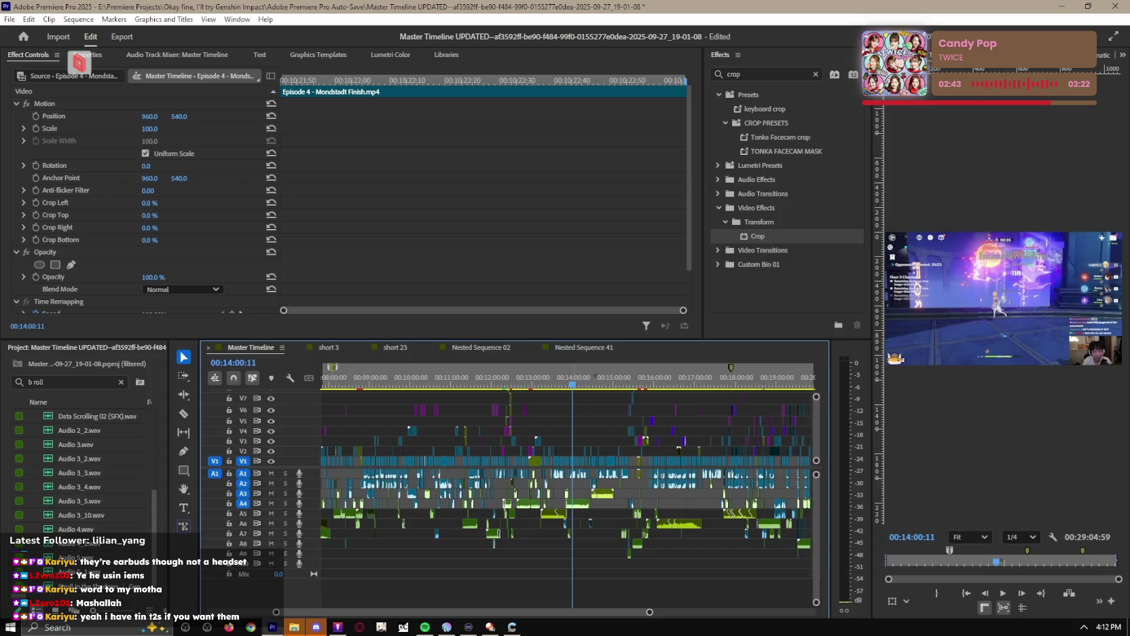
click(582, 379)
drag(588, 377, 656, 375)
scroll(652, 408, down, 5)
drag(407, 388, 653, 386)
Zoom out to the early timeline and select the Episode 1.mp4 clip near 2:03.
key(minus)
key(minus)
key(minus)
drag(500, 386, 490, 384)
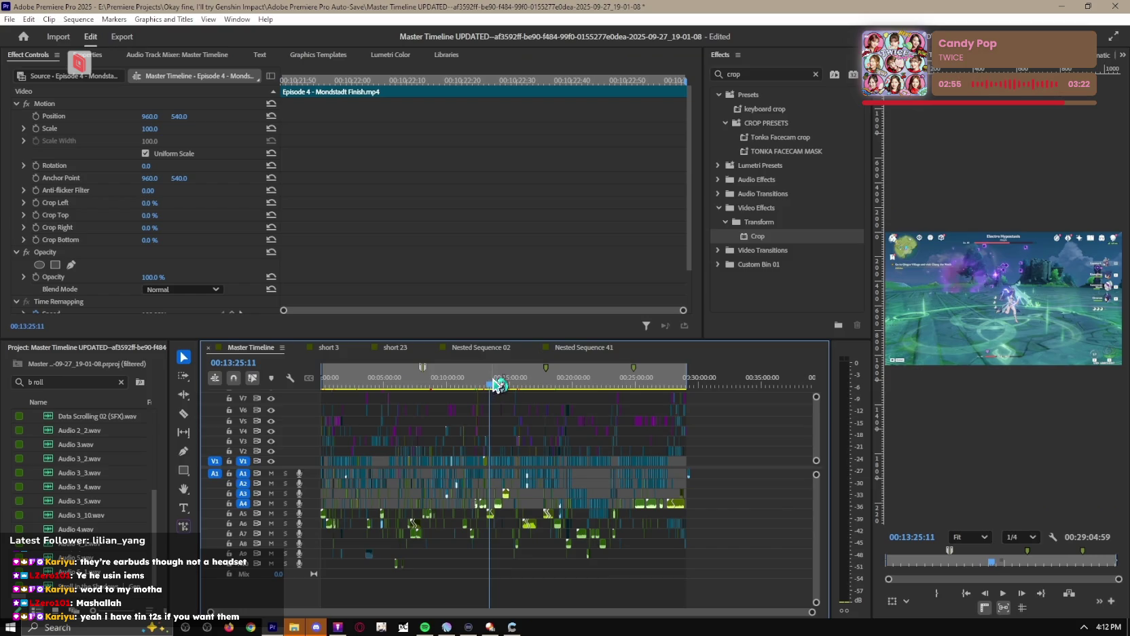
drag(498, 385, 401, 387)
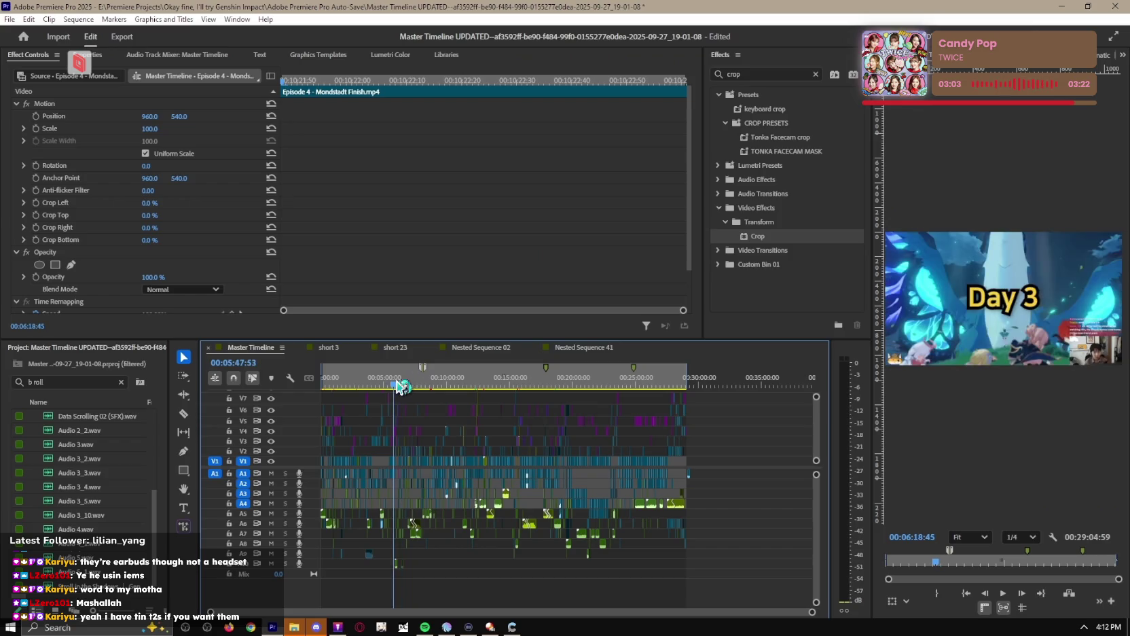
key(space)
key(equal)
key(equal)
key(space)
key(minus)
key(minus)
key(minus)
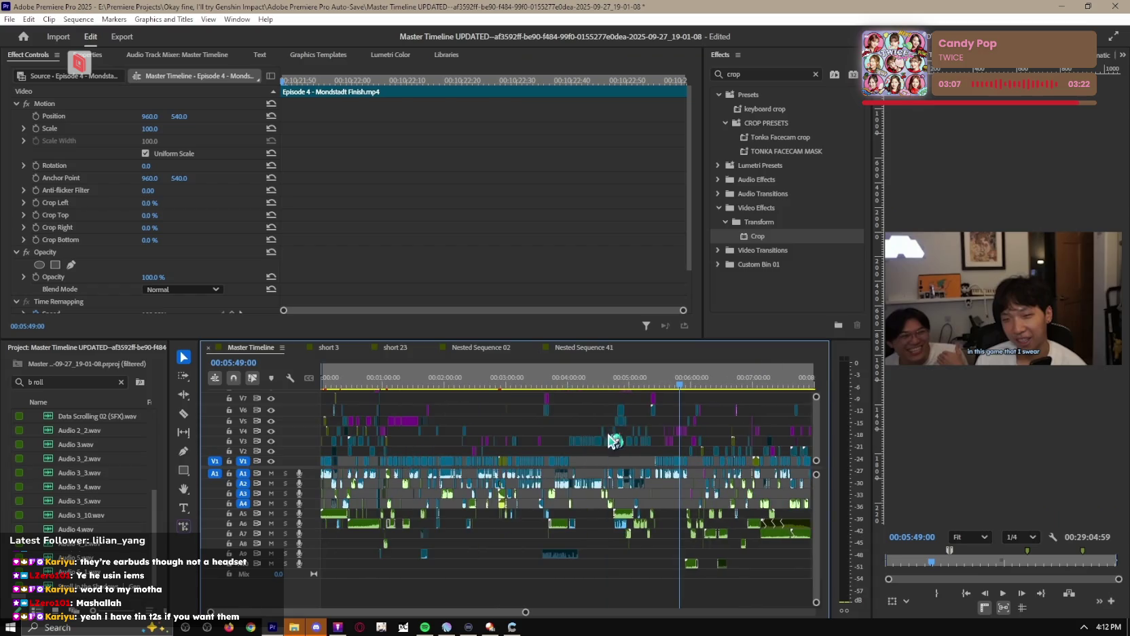
drag(375, 383, 462, 374)
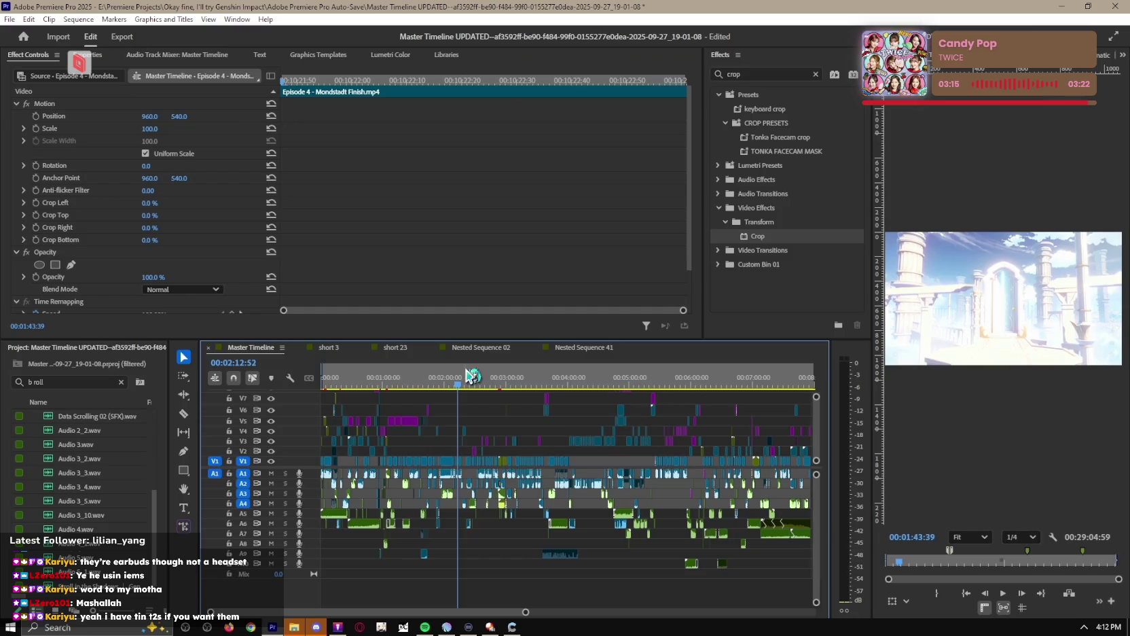
key(equal)
key(equal)
key(equal)
scroll(530, 444, up, 3)
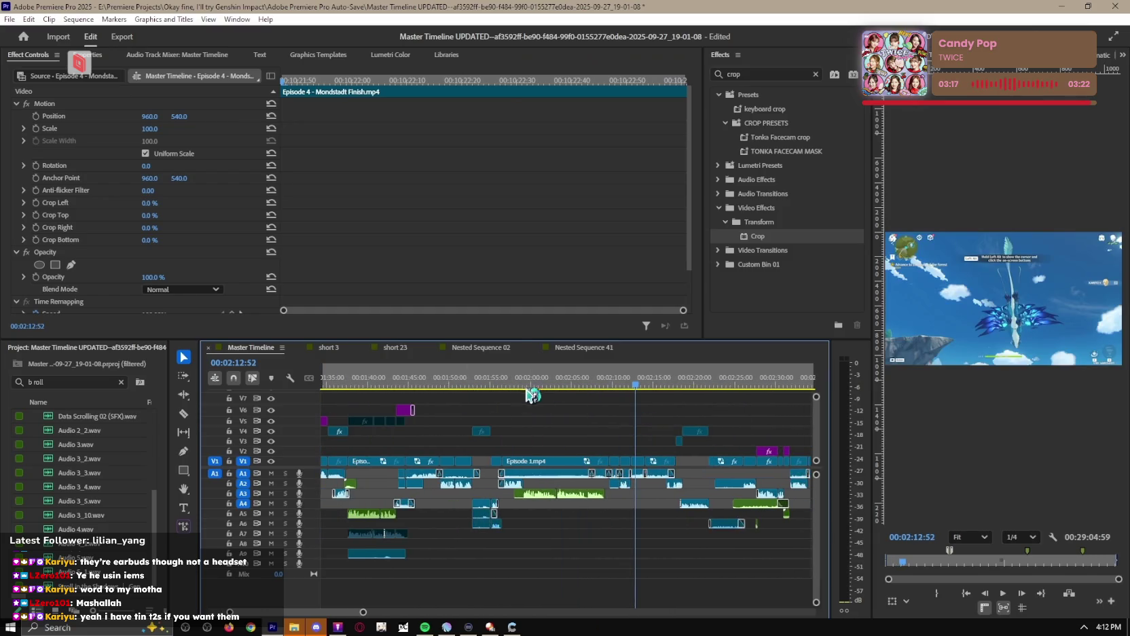
click(526, 385)
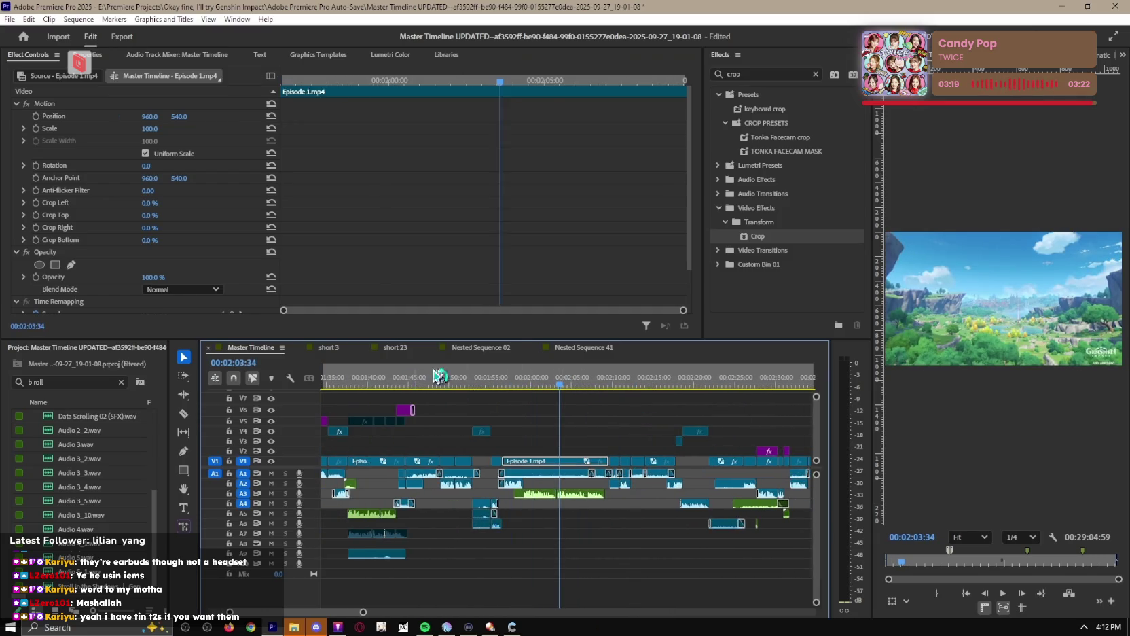
click(324, 347)
Paste the Episode 1.mp4 clip into short 3 and position it on track V6.
key(ctrl+v)
key(minus)
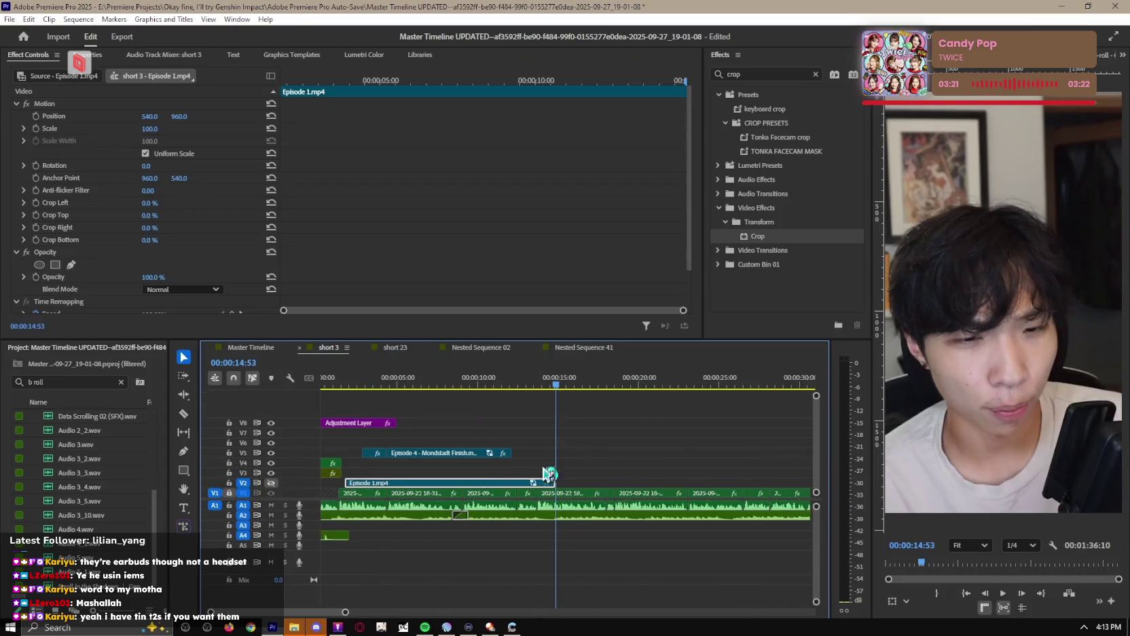
drag(379, 489, 374, 442)
click(360, 399)
key(Home)
click(467, 430)
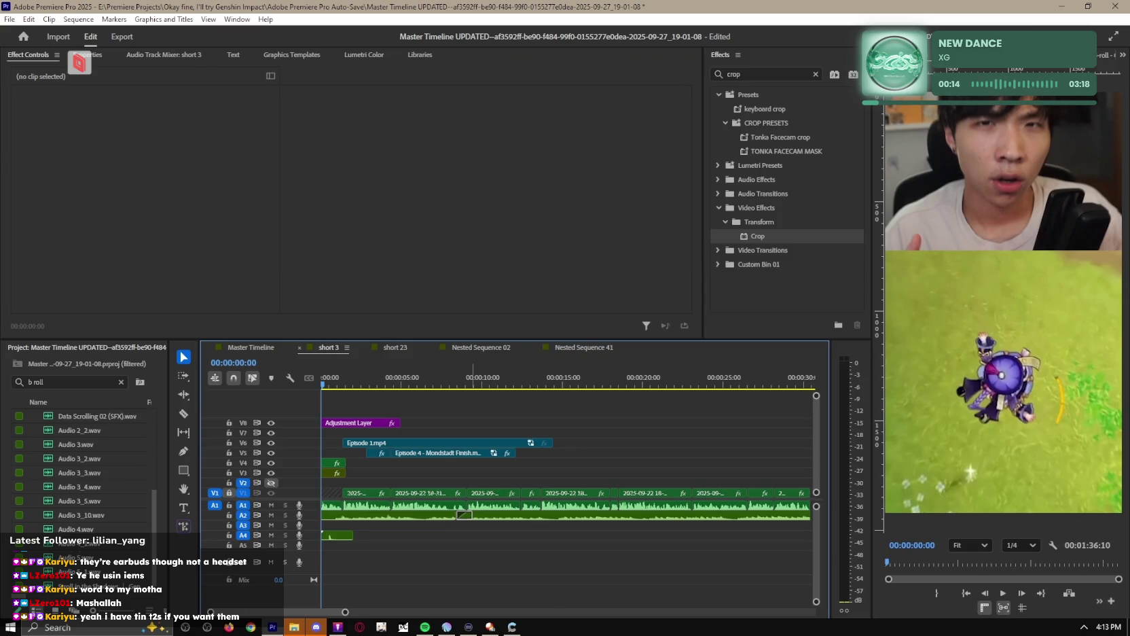
key(Home)
key(space)
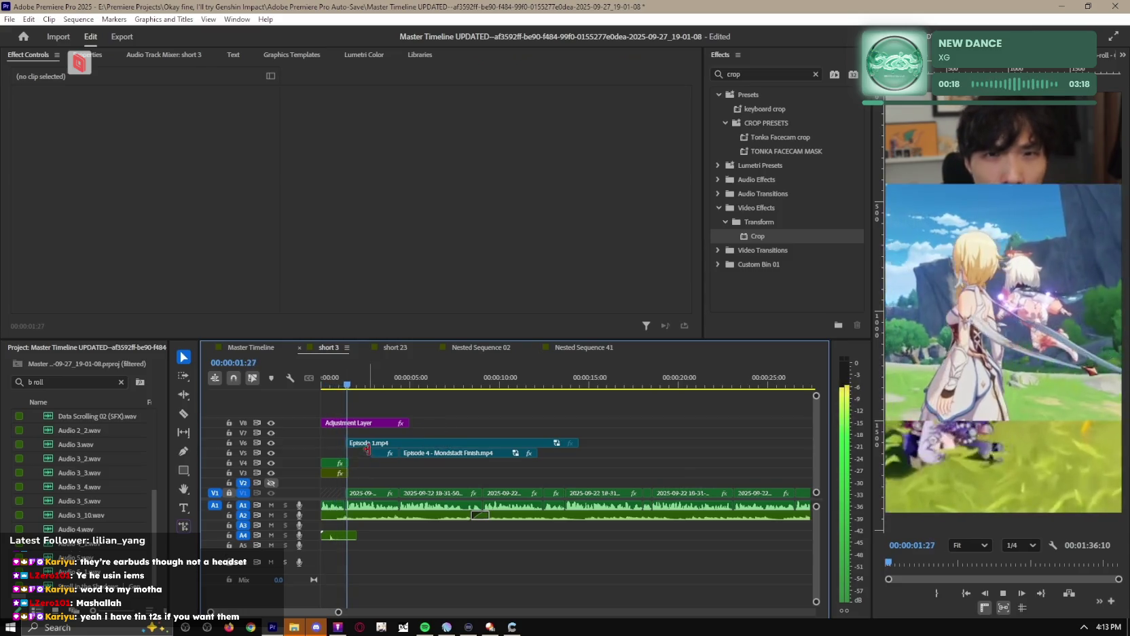
Set Episode 1.mp4's Scale to 180 in Effect Controls and replay to check it.
key(=)
click(364, 445)
click(149, 129)
text(1)
key(Return)
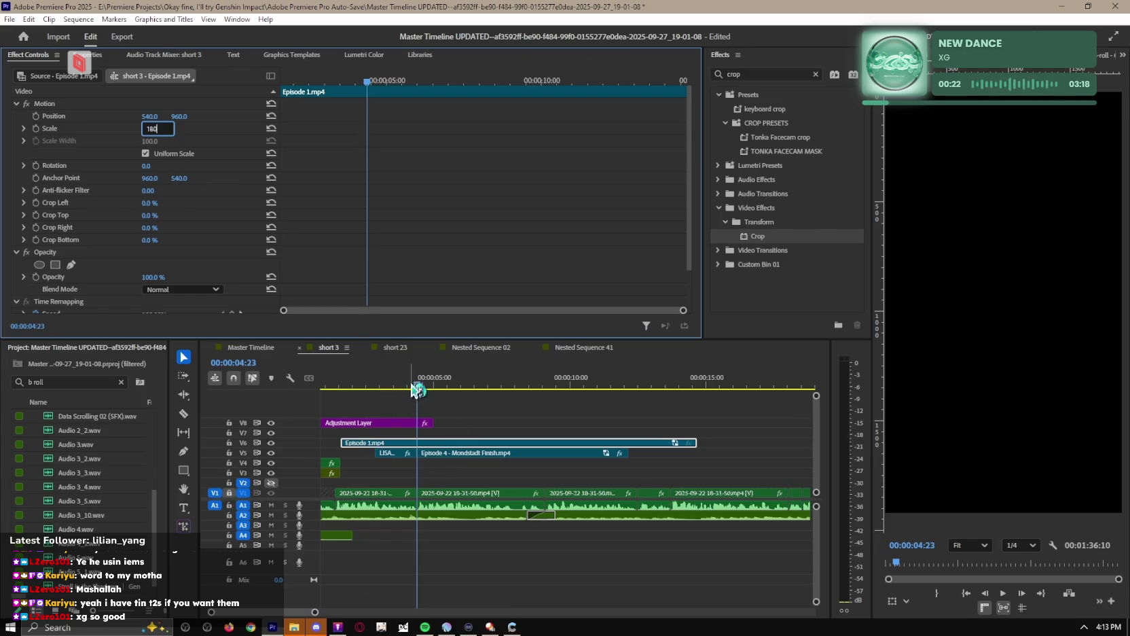
key(Home)
key(space)
Cut Episode 1.mp4 at 00:00:03:49 and delete the tail after the cut.
click(496, 421)
key(=)
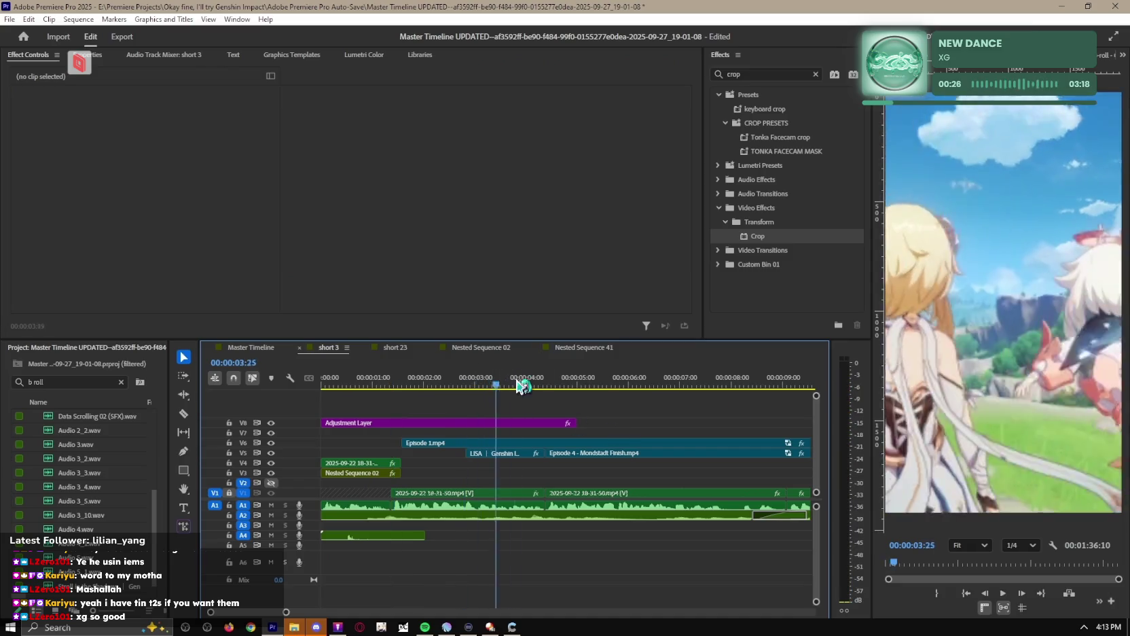
key(space)
key(c)
click(517, 442)
key(v)
click(551, 443)
key(Delete)
Shift the LISA clip later over Episode 4's start and review the edit.
click(537, 453)
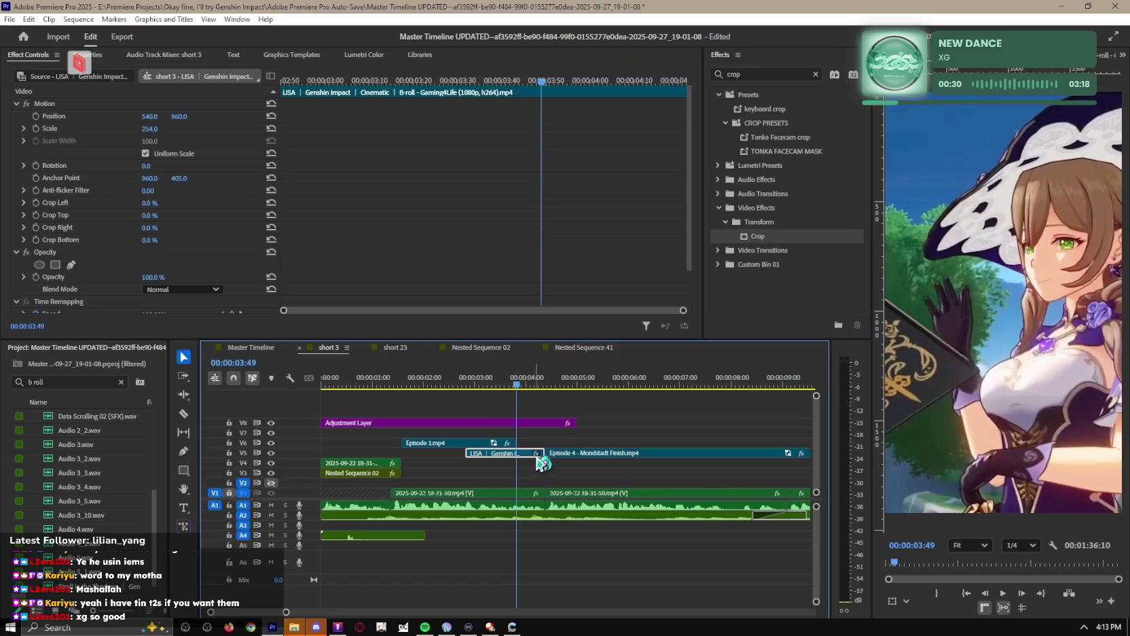
drag(535, 453, 567, 453)
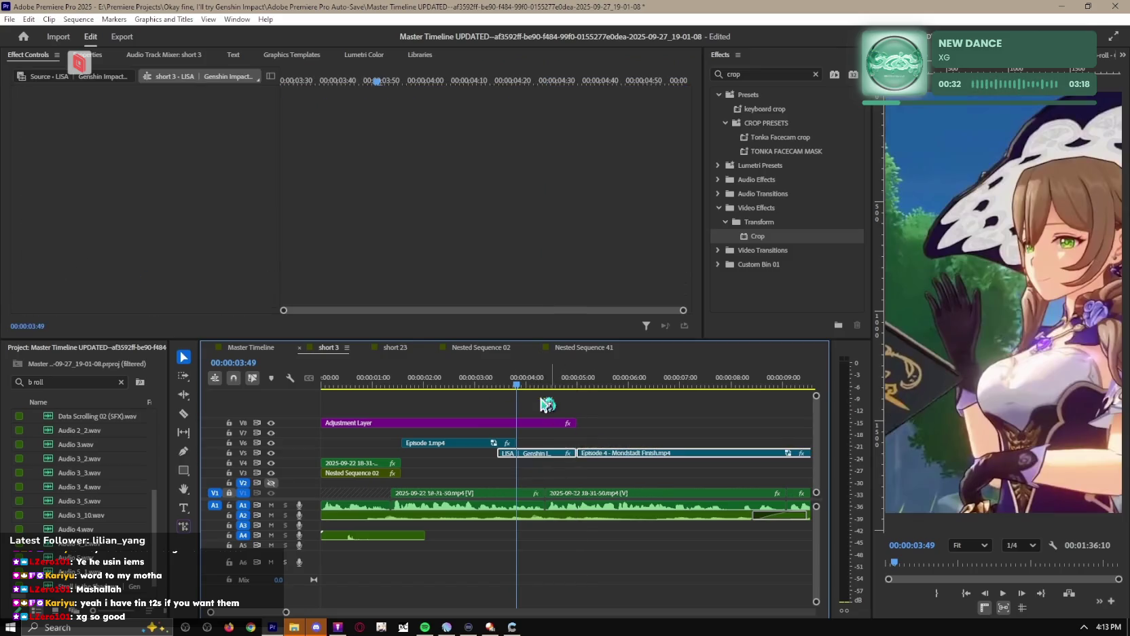
click(628, 443)
key(space)
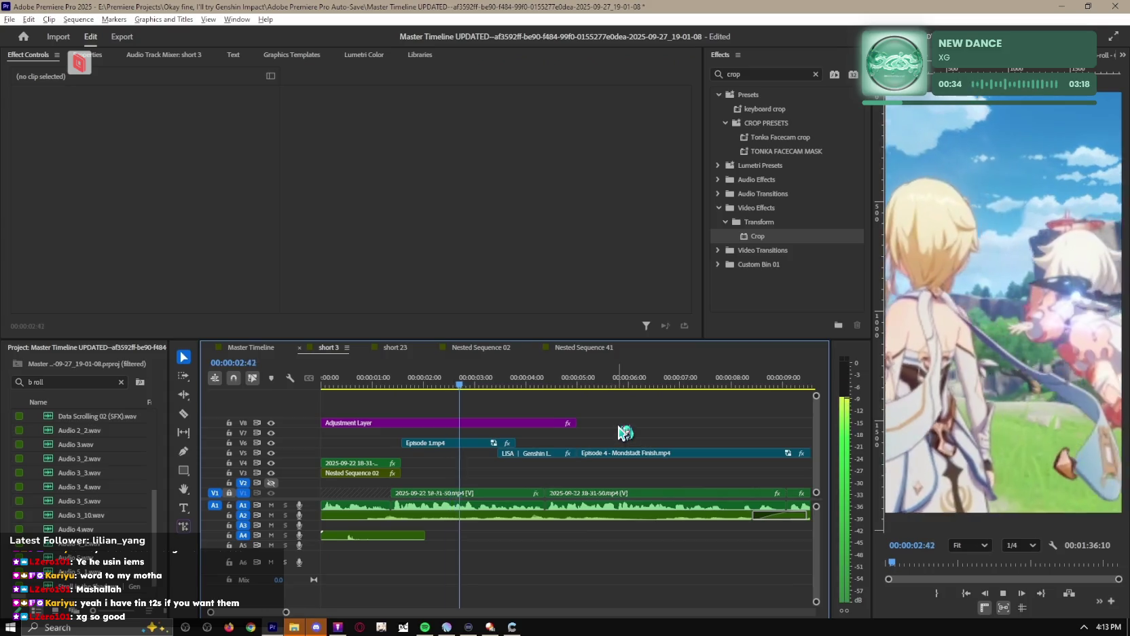
key(minus)
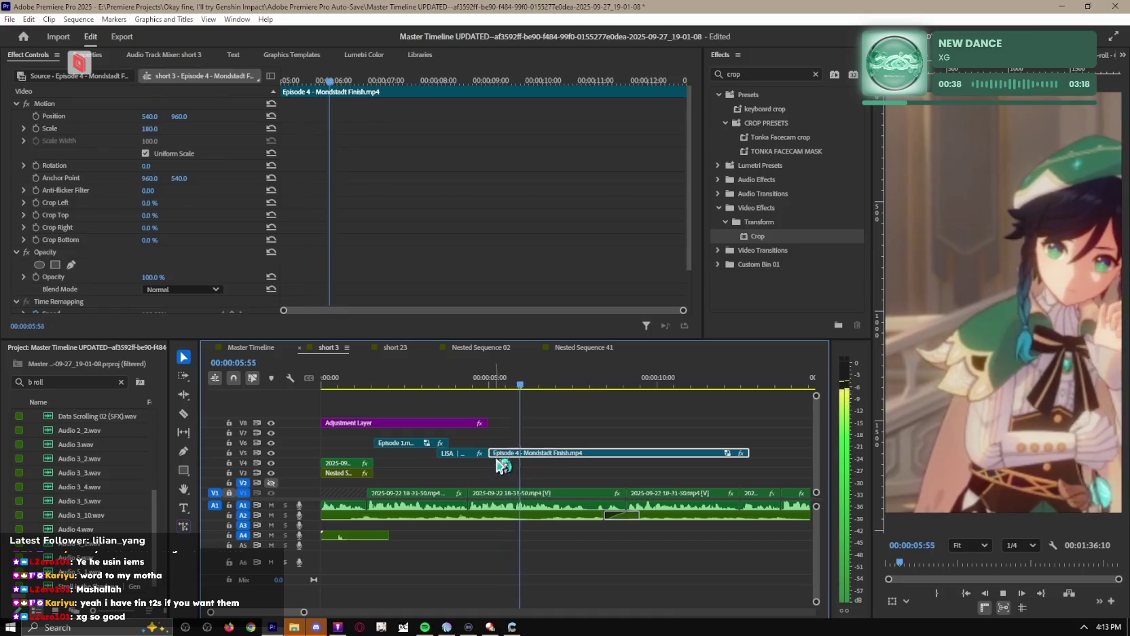
key(space)
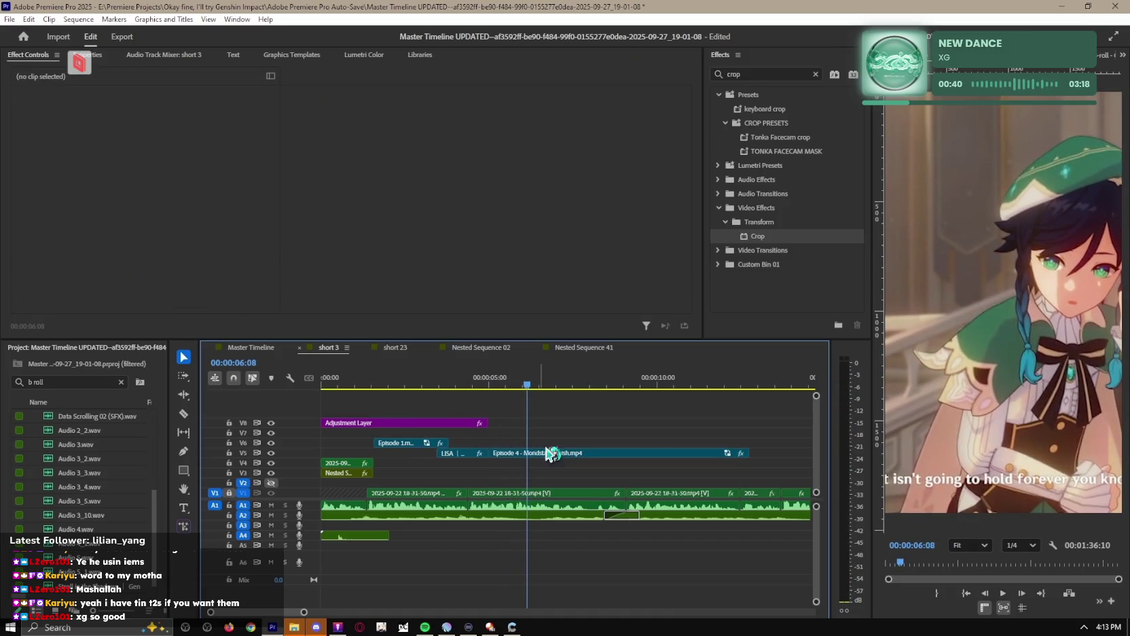
Delete the Episode 4 - Mondstadt Finish.mp4 clip from short 3 and return to the Master Timeline.
click(540, 453)
key(Delete)
click(256, 349)
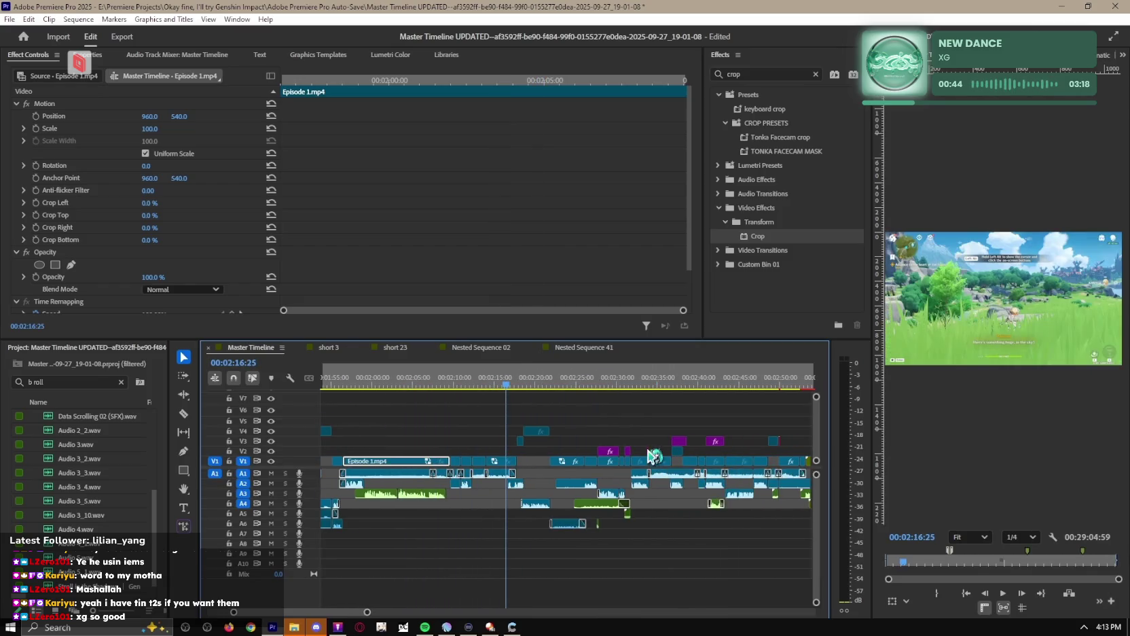
double_click(506, 461)
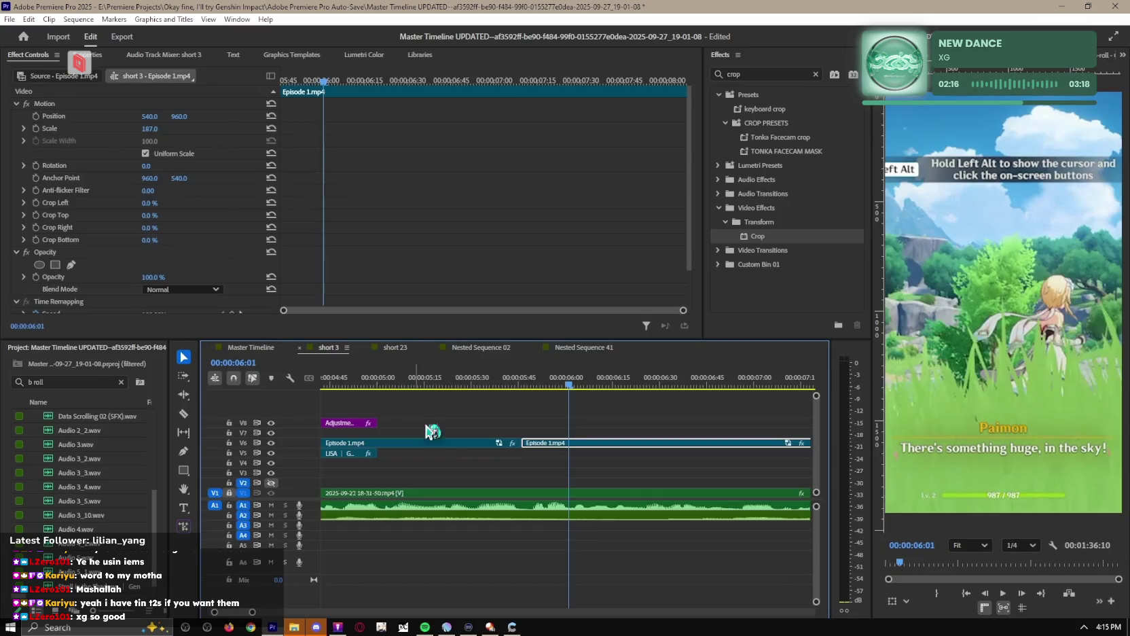
click(253, 348)
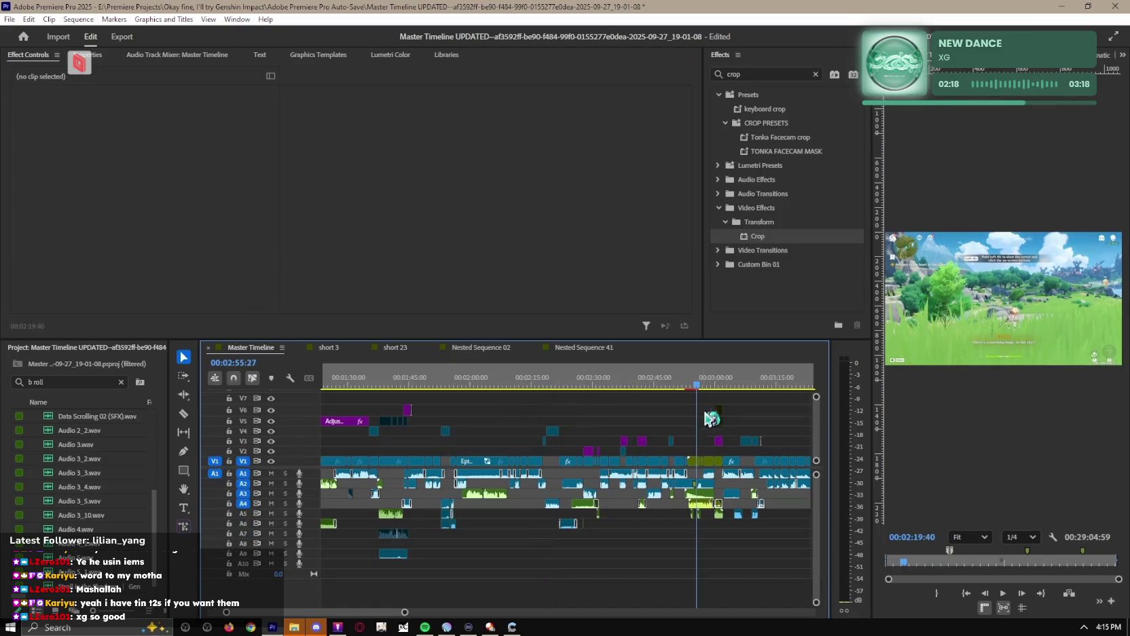
key(minus)
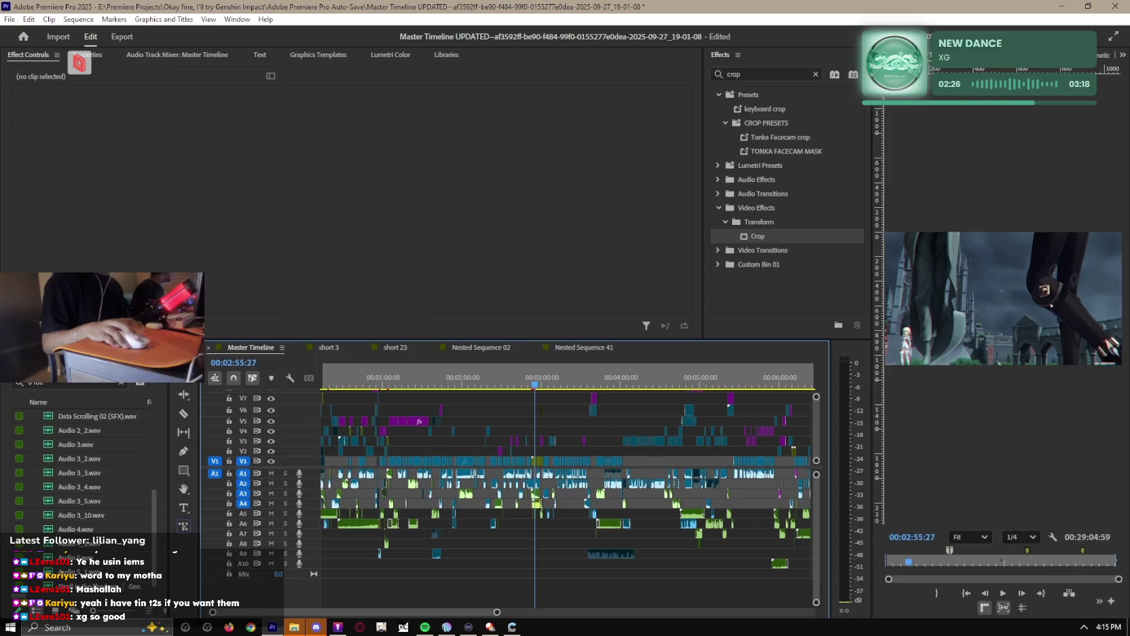
Scrub the Master Timeline to about 3:38 and marquee-select the Point of rolling clips and captions.
mouse_move(536, 383)
mouse_down()
mouse_move(598, 378)
mouse_move(584, 378)
mouse_up()
key(equal)
key(equal)
key(equal)
key(equal)
key(equal)
key(equal)
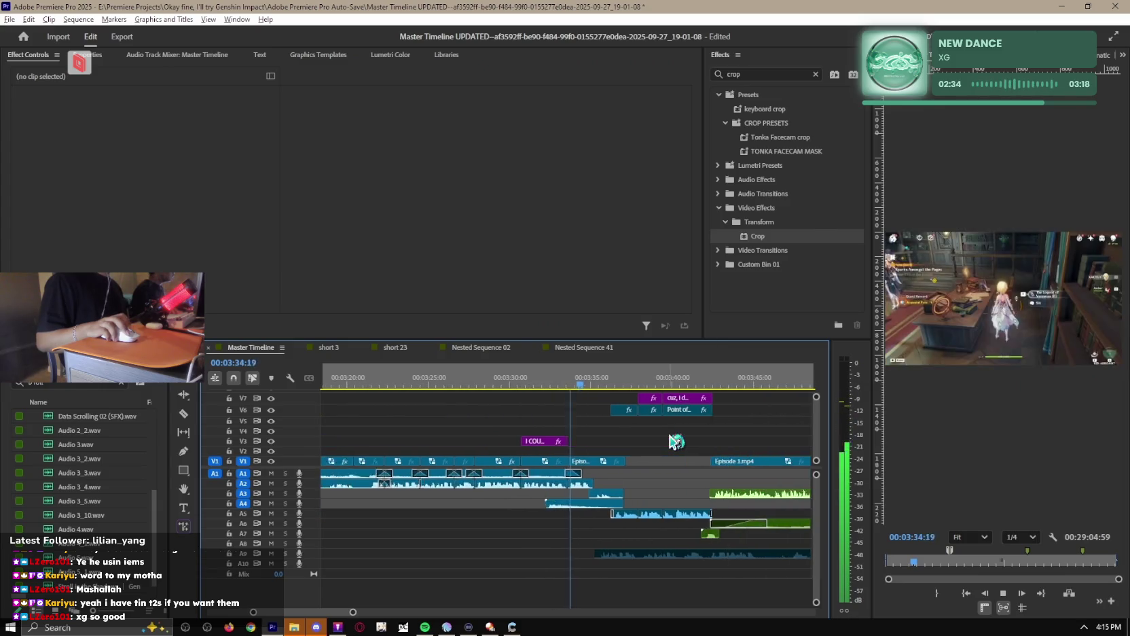
key(equal)
drag(545, 378, 634, 385)
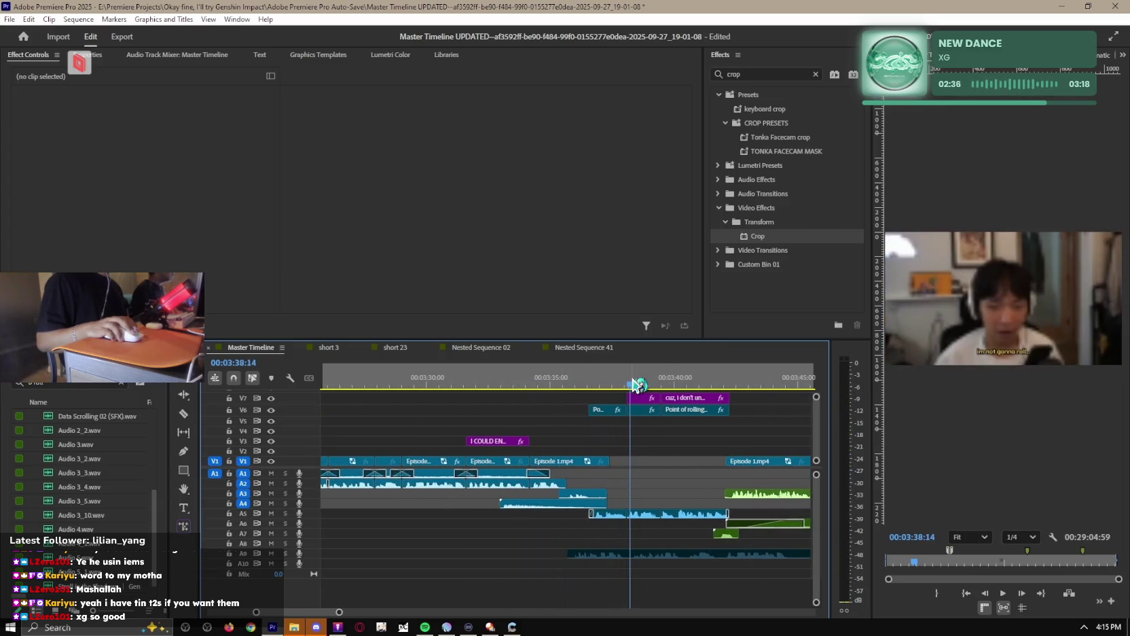
key(space)
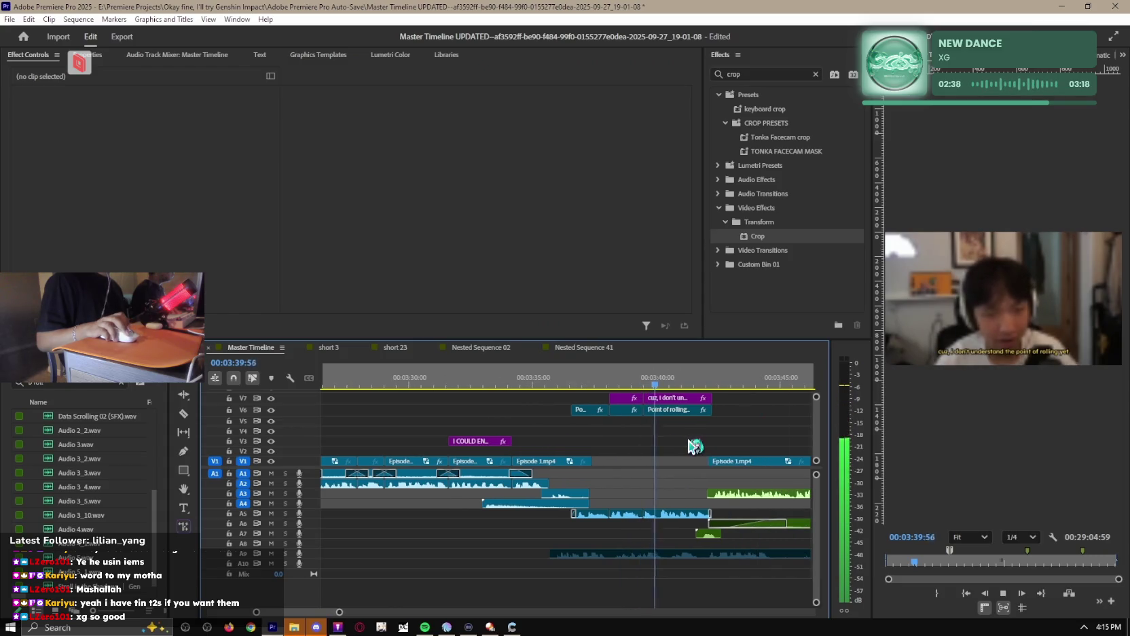
scroll(690, 444, up, 1)
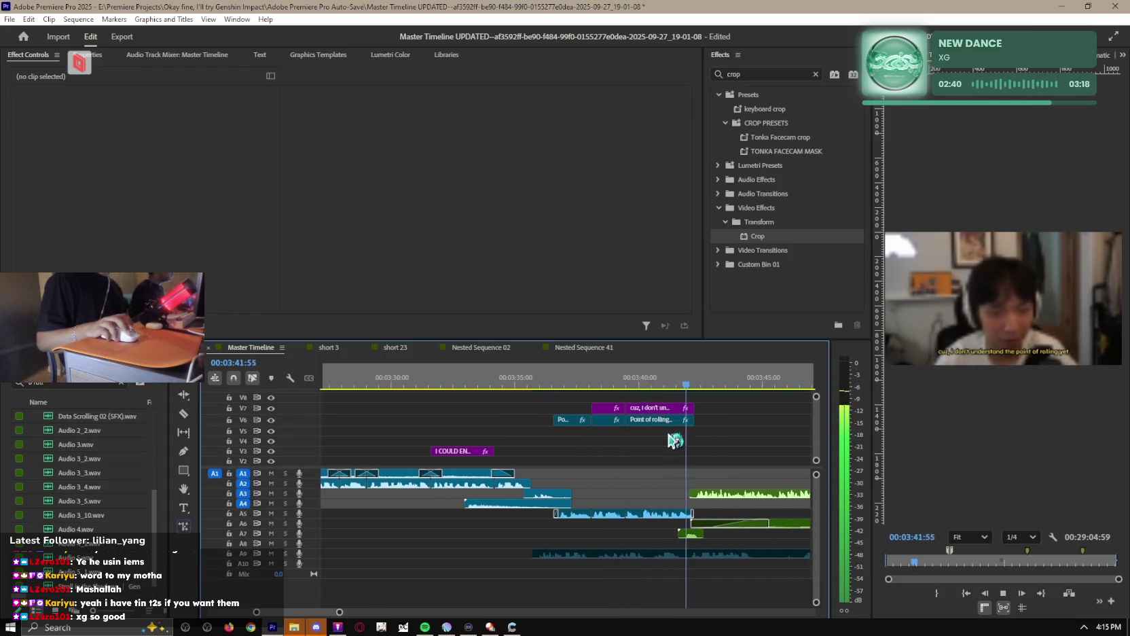
drag(726, 405, 643, 437)
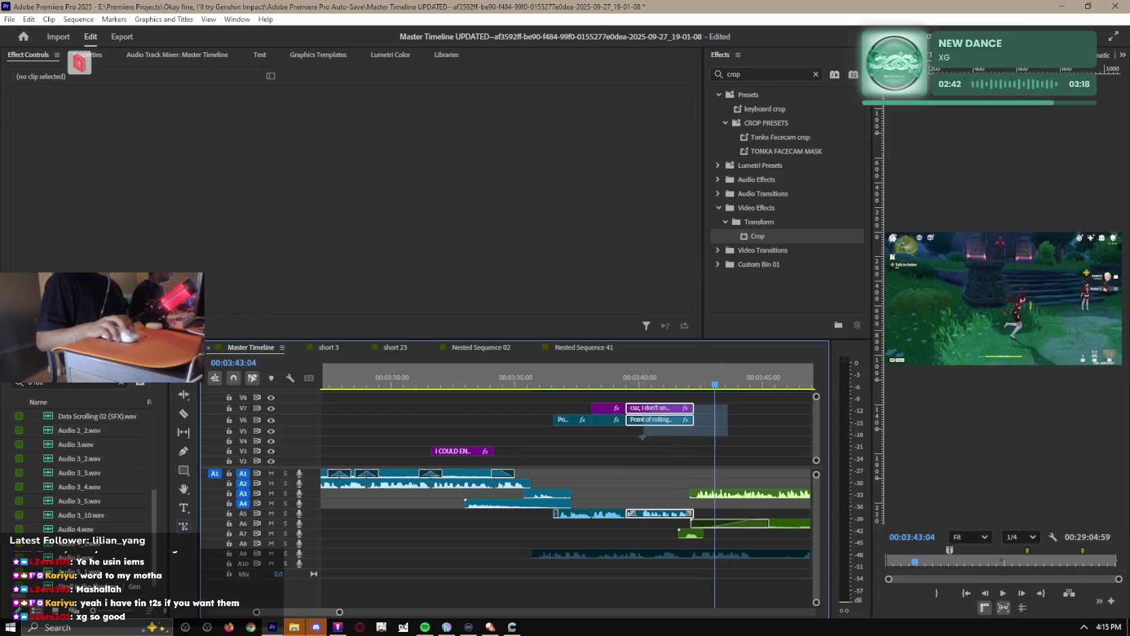
Return to short 3, fit the whole sequence in view, and play it from the start.
click(394, 347)
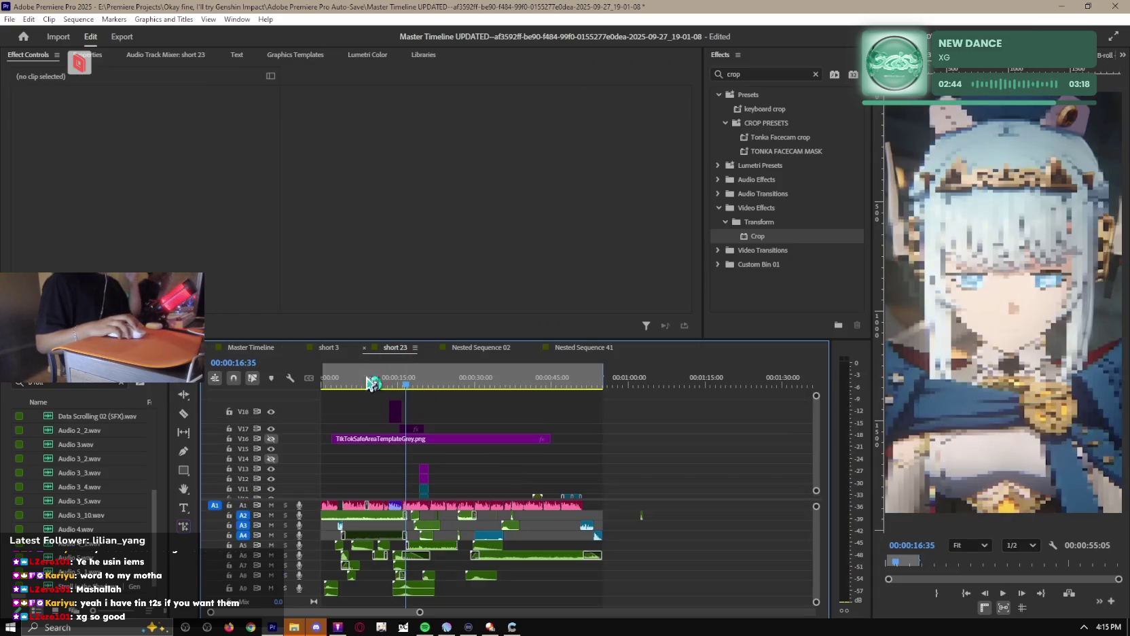
click(328, 347)
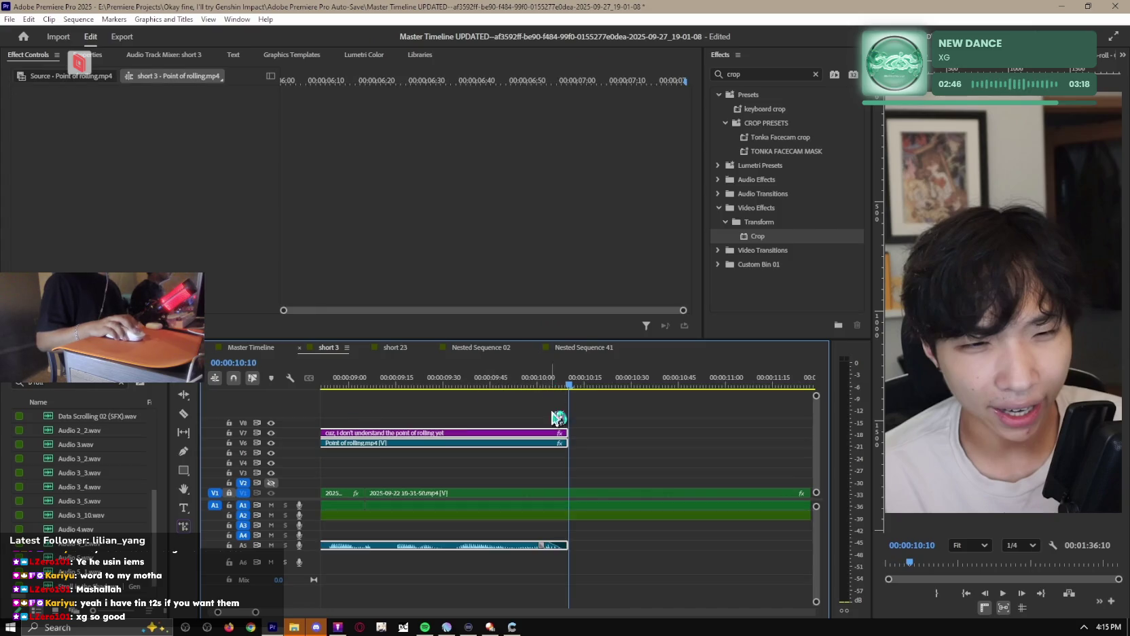
key(backslash)
key(Home)
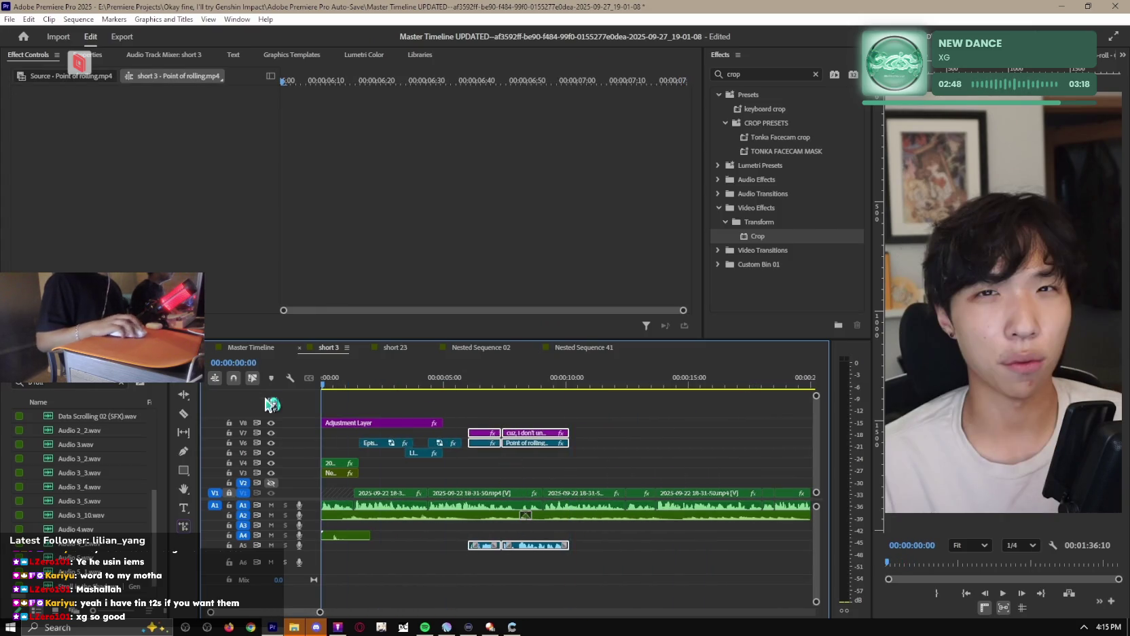
click(606, 444)
key(space)
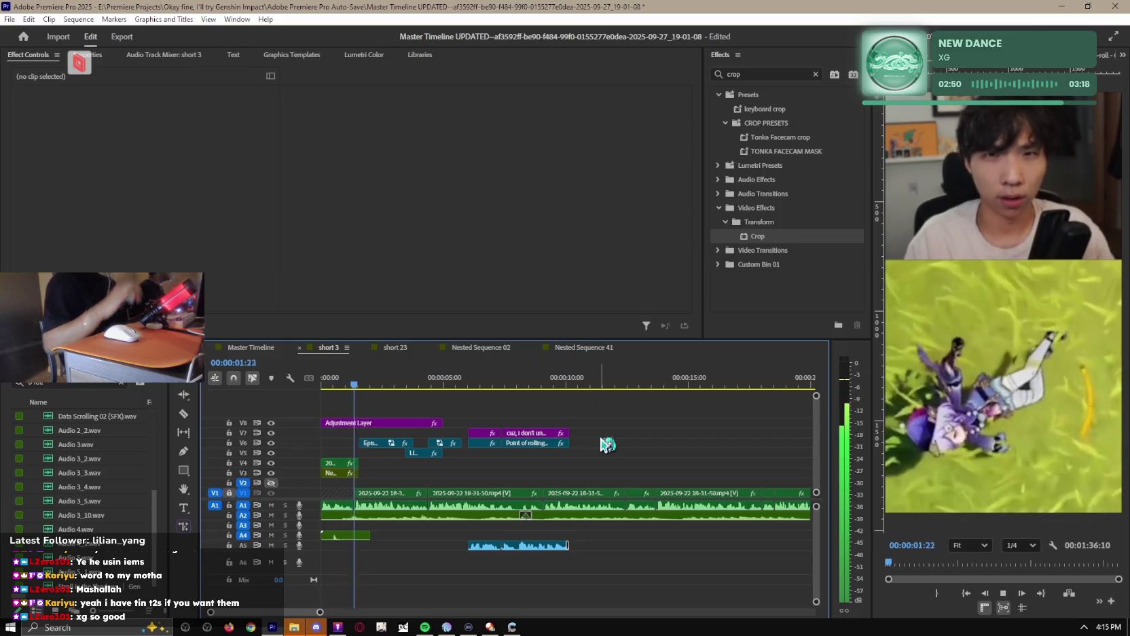
key(equal)
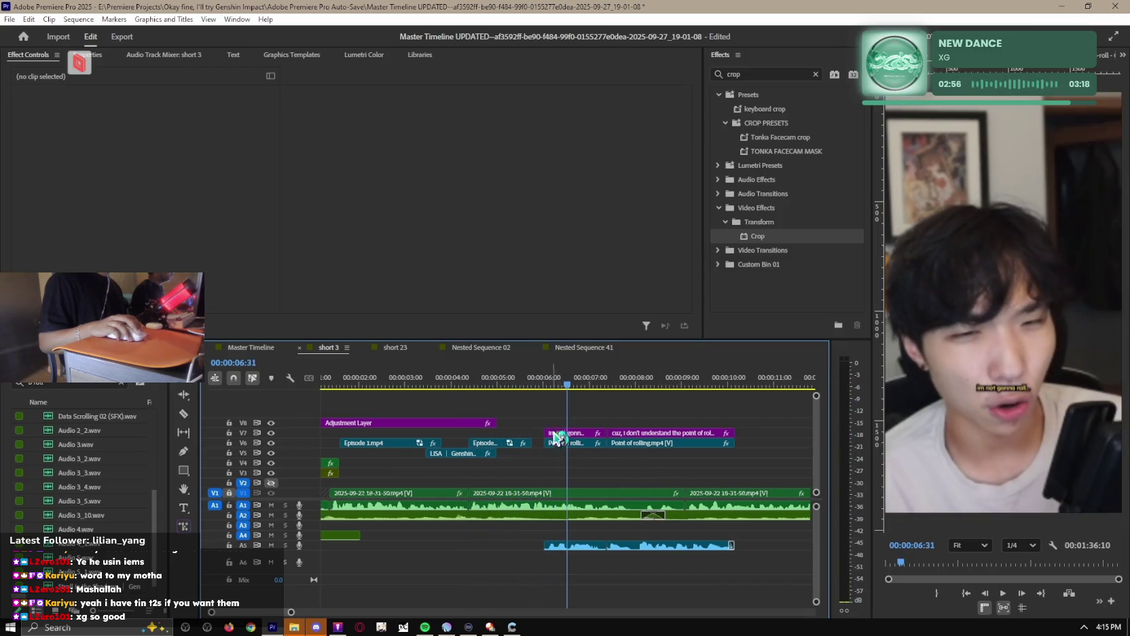
Shift the Point of rolling clips and captions later to around 7 seconds, then open short 23.
drag(556, 436, 614, 437)
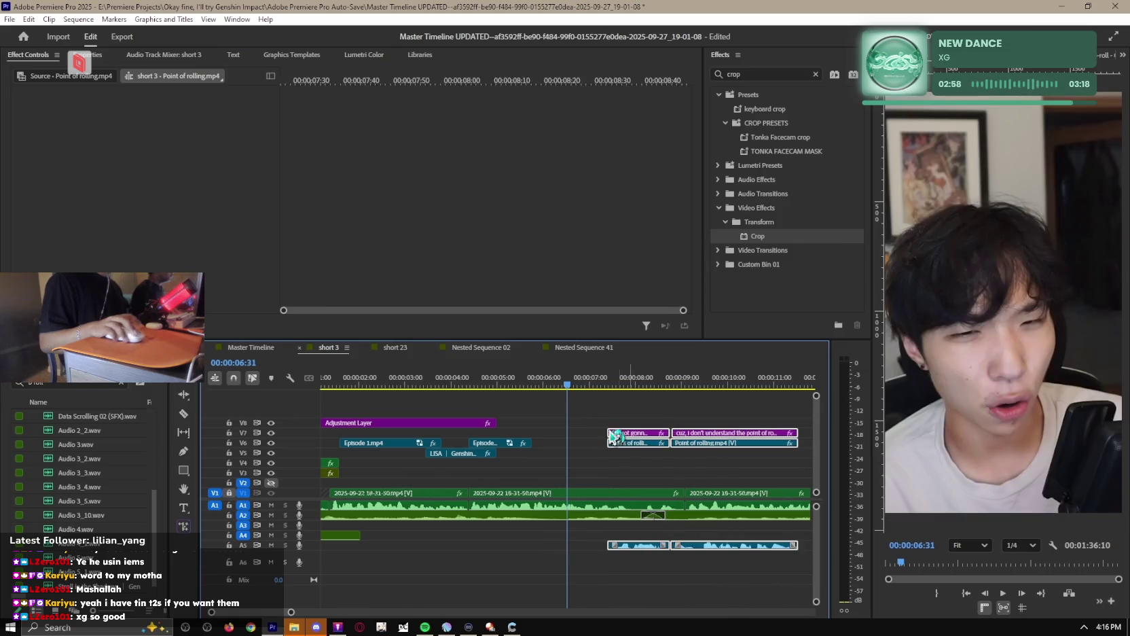
click(618, 409)
drag(570, 385, 520, 384)
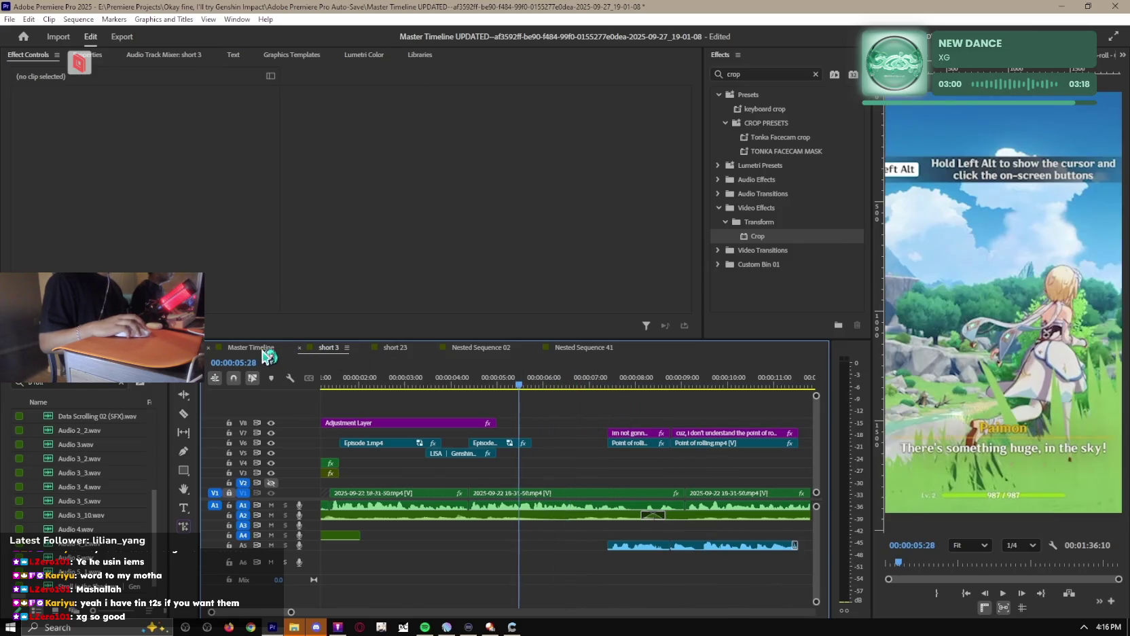
click(397, 347)
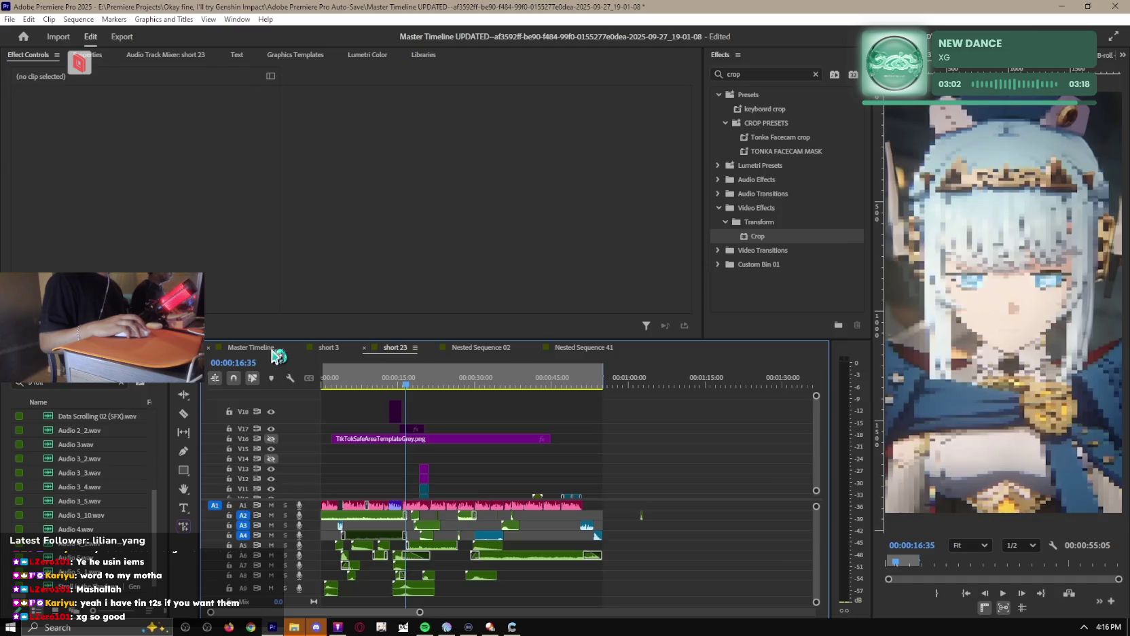
On the Master Timeline, move the playhead to 00:03:36:26 and select the Episode 1.mp4 clip on V1.
click(251, 347)
drag(585, 384, 547, 388)
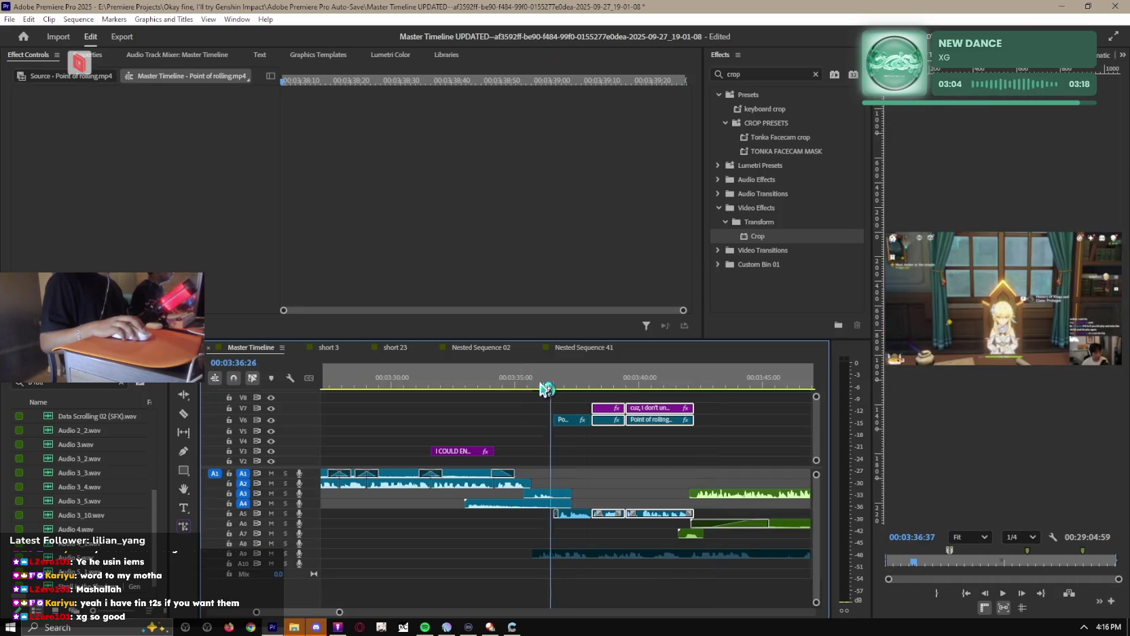
click(522, 423)
key(j)
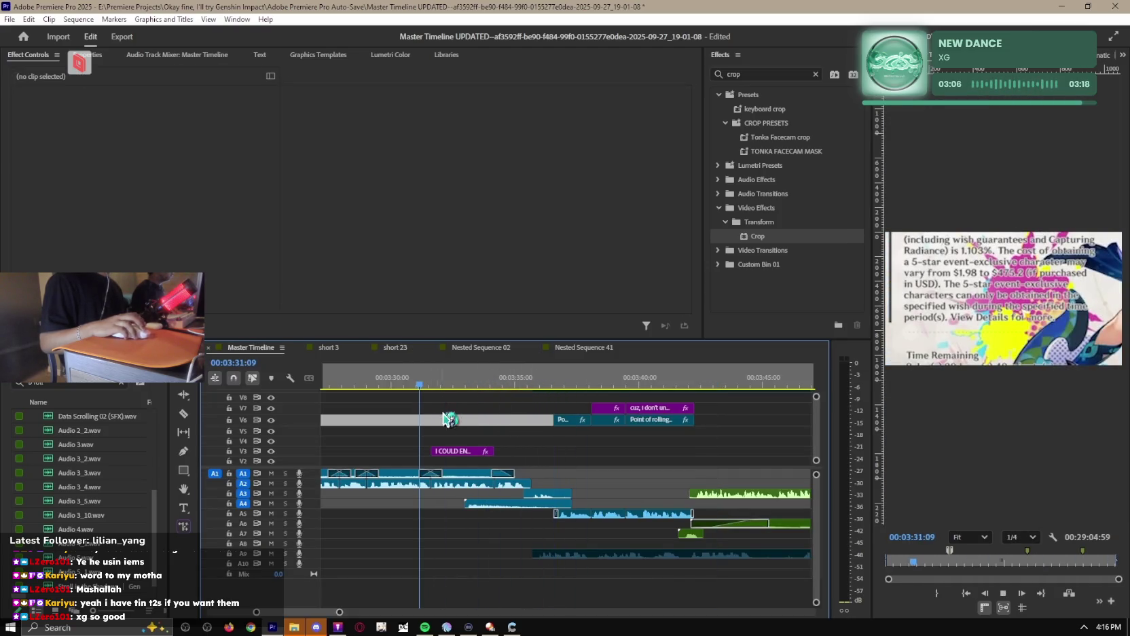
click(485, 473)
scroll(521, 464, up, 1)
scroll(521, 464, down, 1)
scroll(521, 464, down, 1)
click(459, 461)
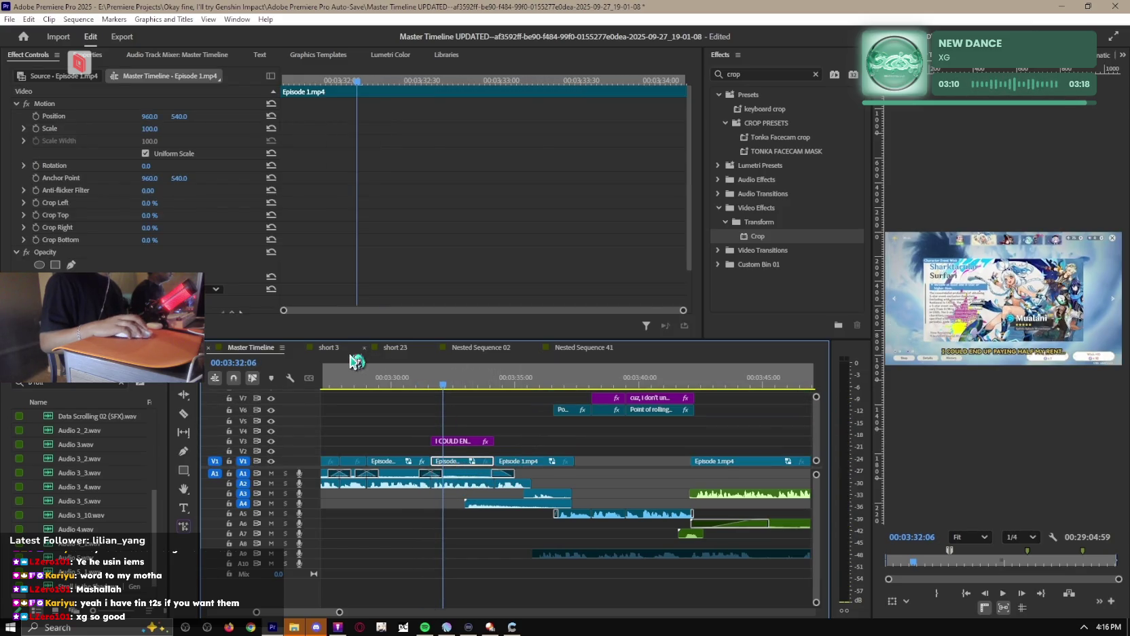
Close the short 23 sequence and return to short 3.
click(408, 350)
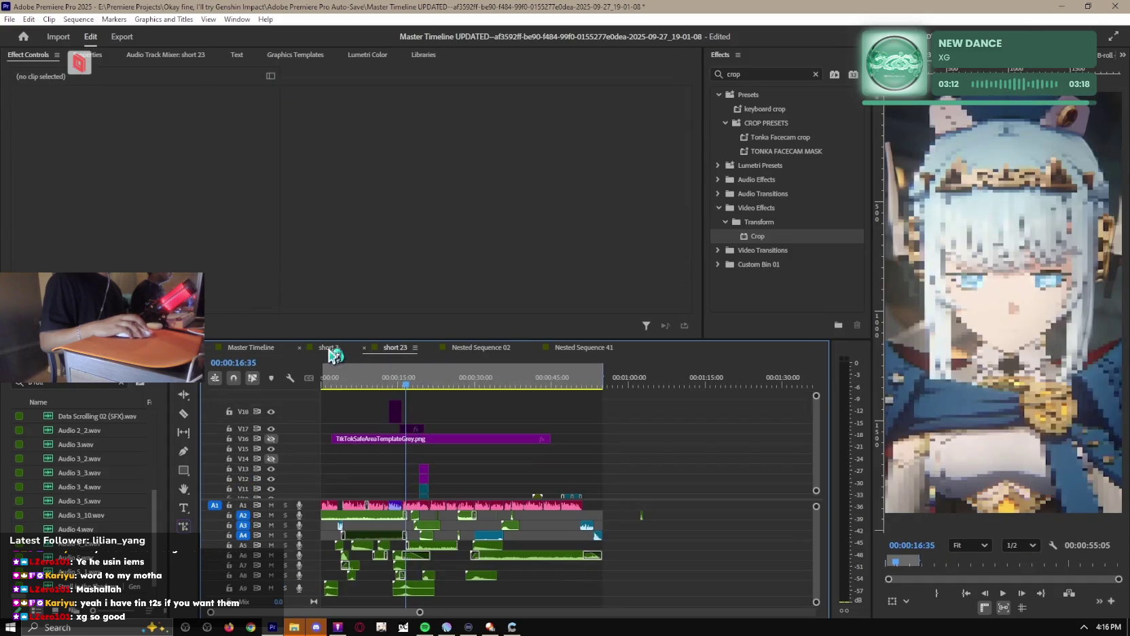
click(333, 354)
key(ctrl+w)
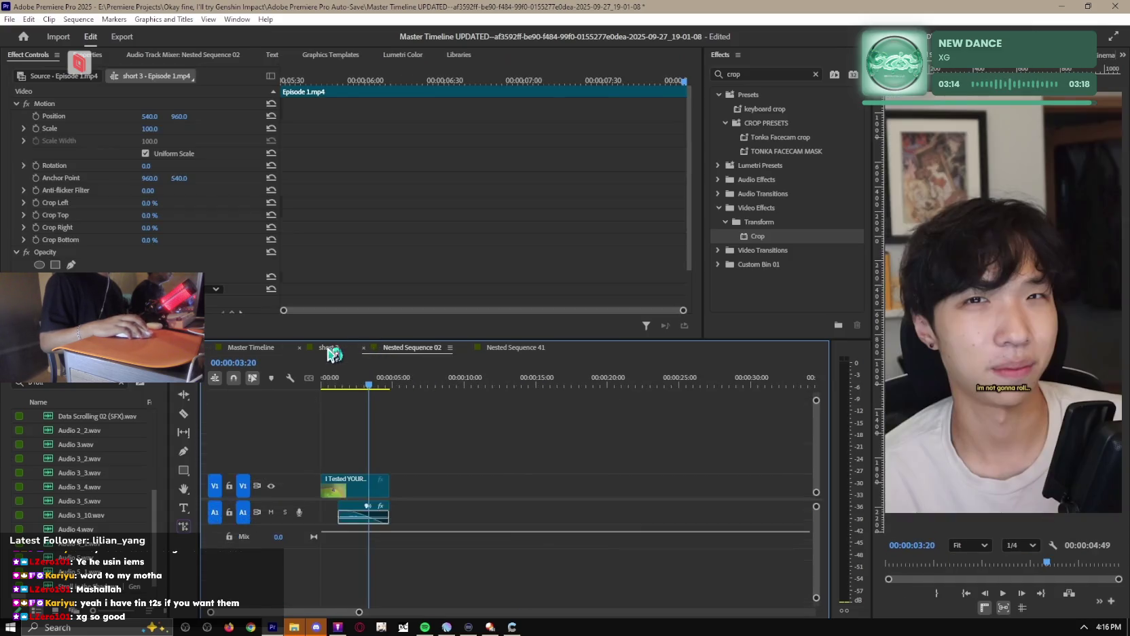
click(331, 354)
Move the Episode 1.mp4 clip from V2 up onto track V8 around the 5-second mark.
click(538, 387)
mouse_move(527, 482)
mouse_down()
mouse_move(570, 484)
mouse_move(537, 421)
mouse_up()
key(space)
key(equal)
click(469, 380)
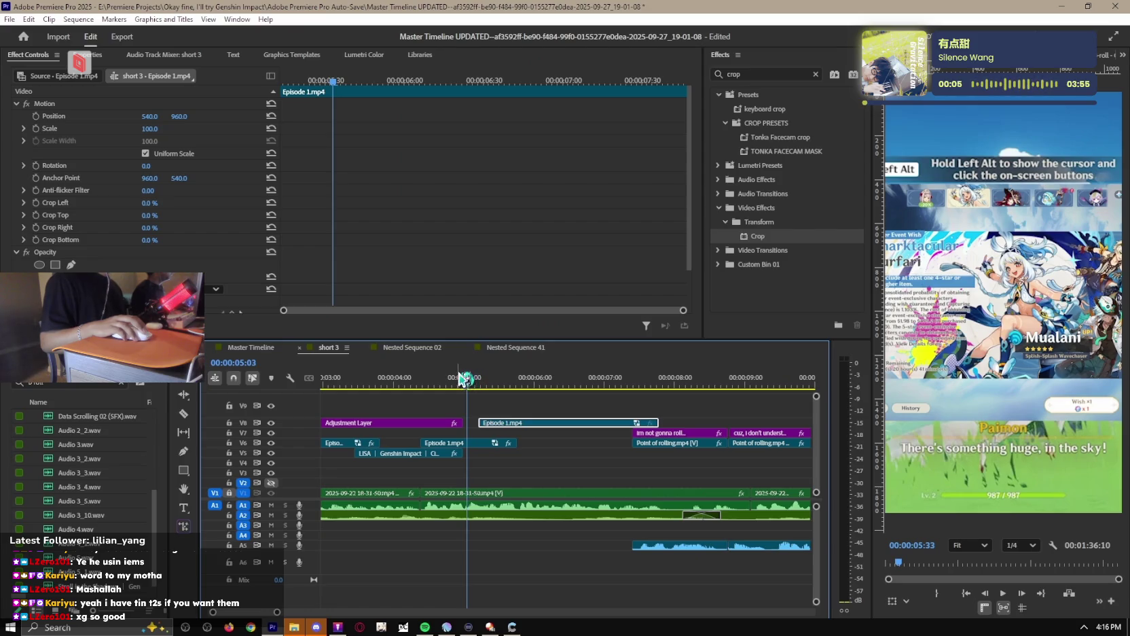
click(479, 406)
Add a 'genshin pop up' marker at 00:00:05:13 and slide the V8 Episode 1.mp4 clip to it.
click(479, 381)
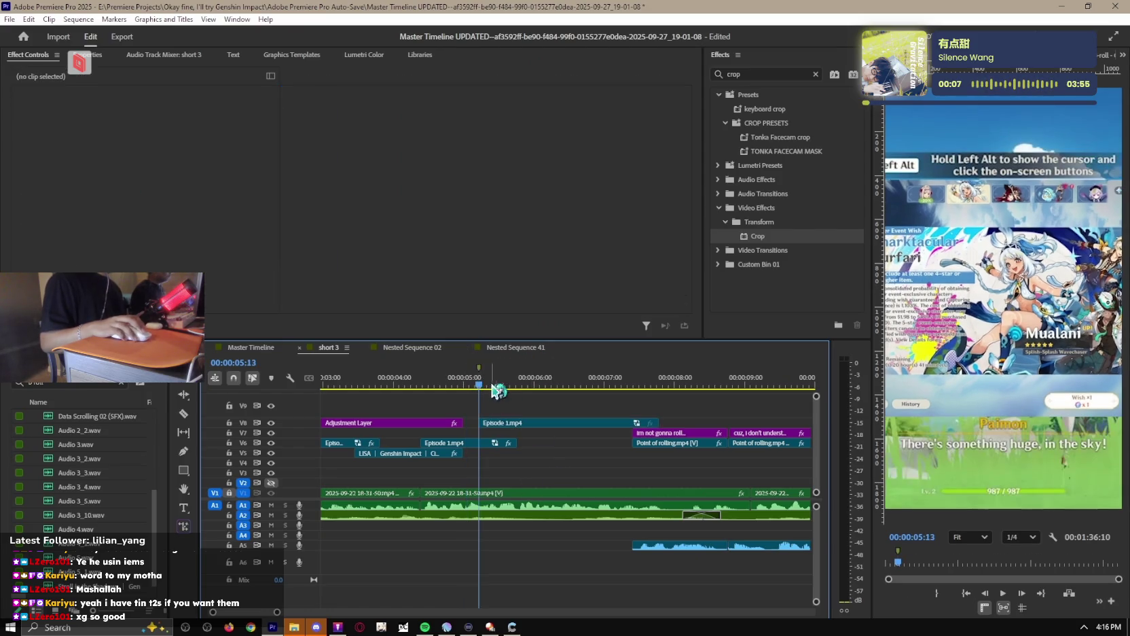
double_click(478, 368)
text(genshin pp)
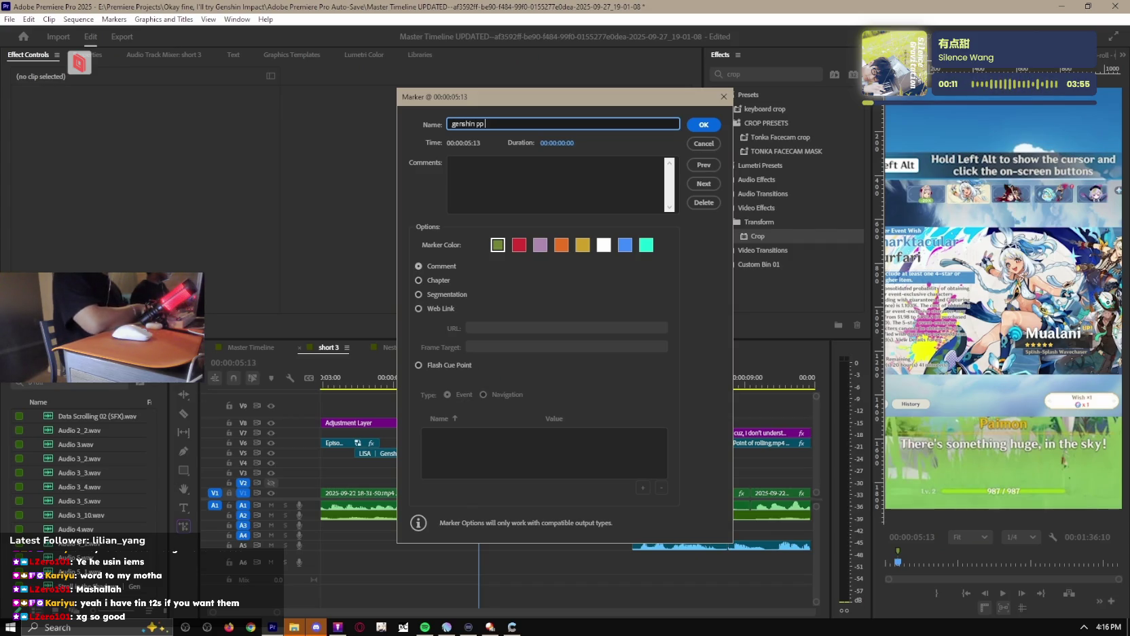
key(BackSpace)
text(op up)
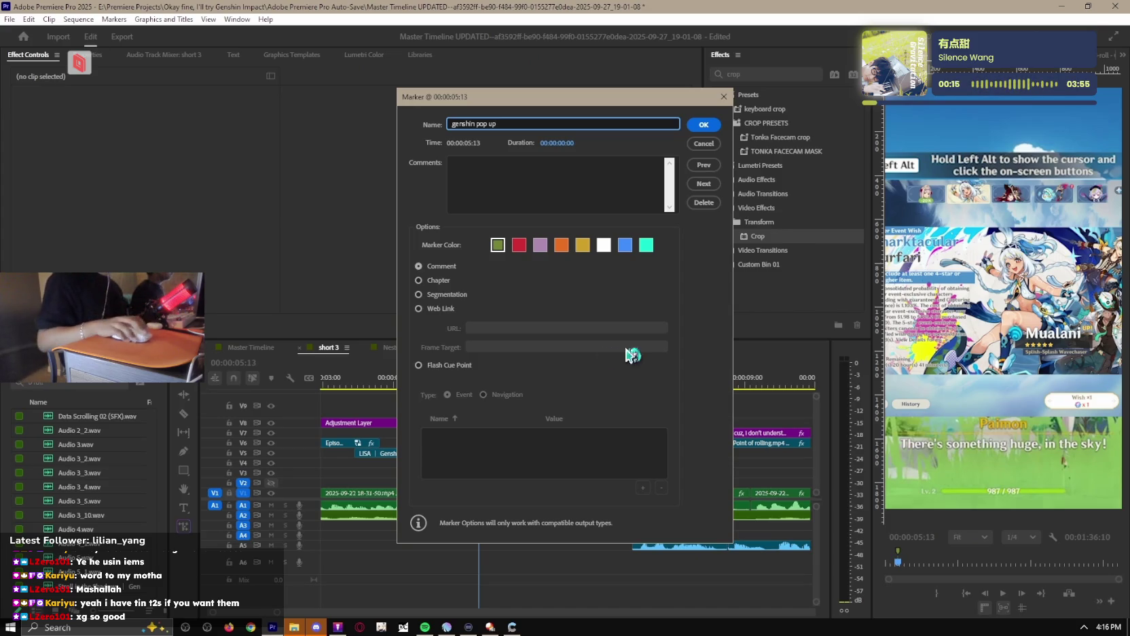
click(704, 124)
drag(613, 421, 637, 421)
key(space)
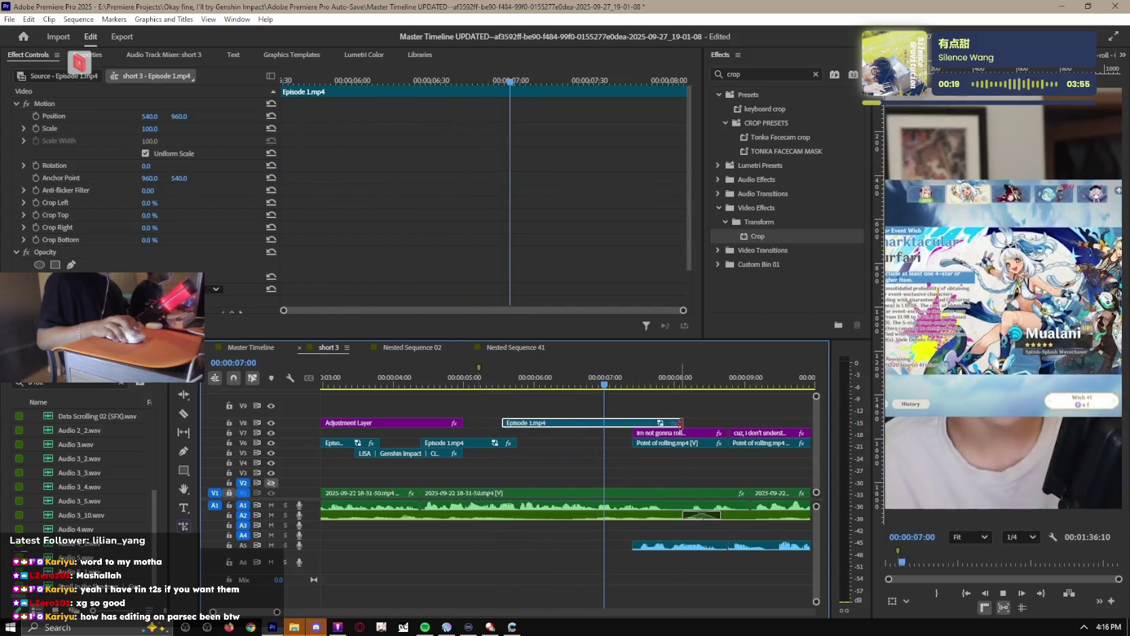
Slide the two facecam reaction clips later and preview the edit.
alt+scroll(628, 428, down, 1)
alt+scroll(628, 428, down, 1)
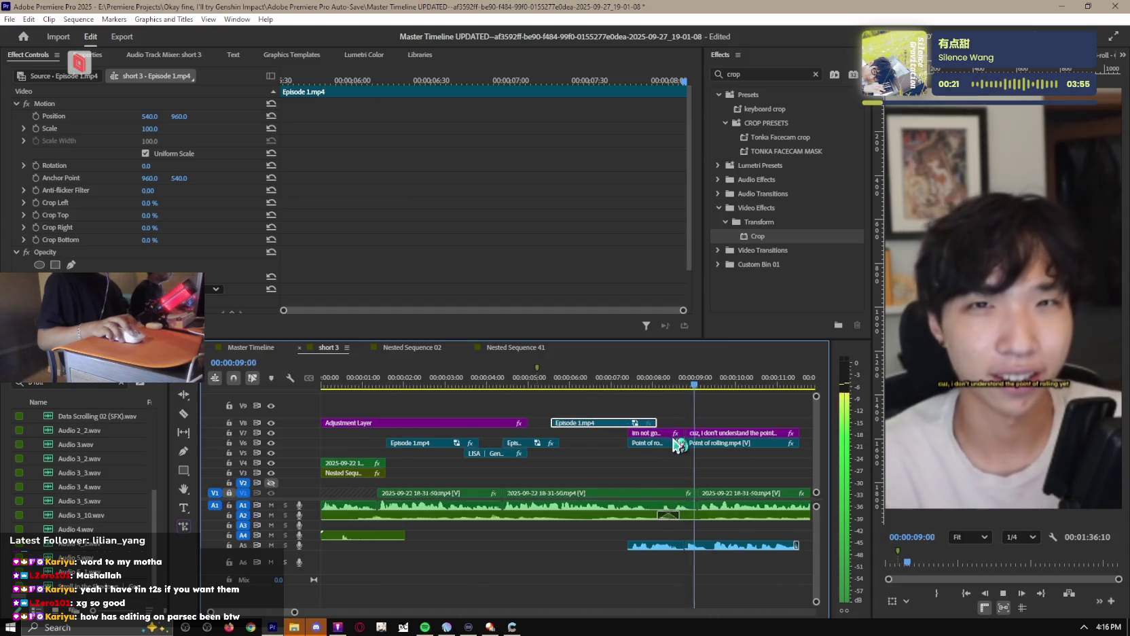
key(space)
click(780, 432)
click(801, 426)
mouse_move(801, 427)
mouse_down()
mouse_move(628, 446)
mouse_move(611, 433)
mouse_up()
scroll(611, 461, down, 2)
click(561, 384)
key(space)
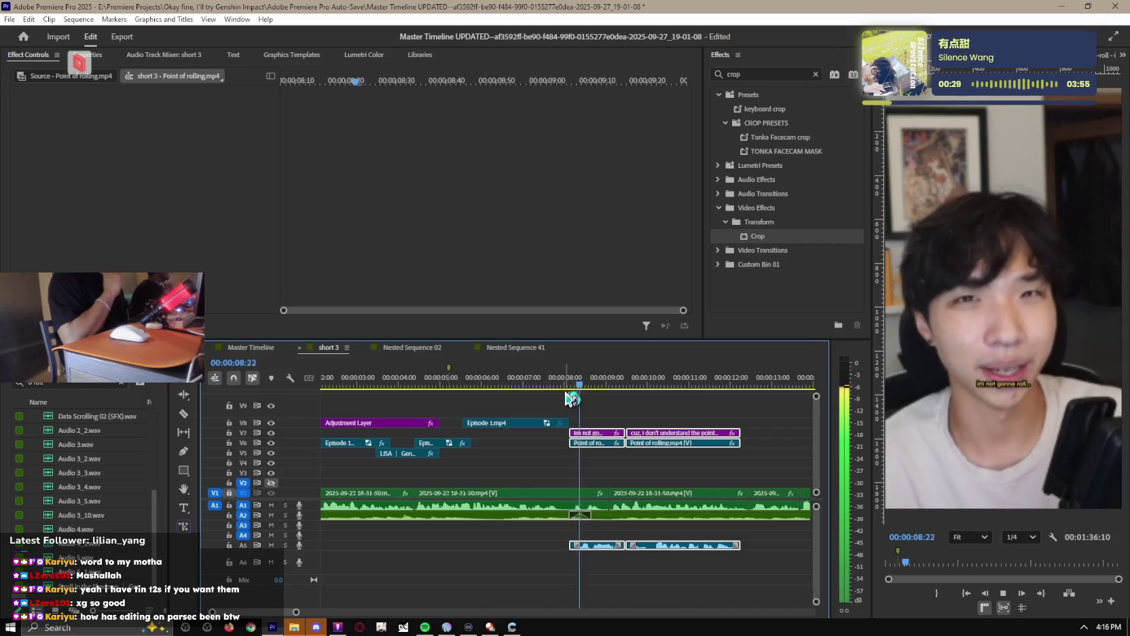
key(space)
Delete the reaction clips with their audio, then replay the whole short from the start.
scroll(672, 469, down, 2)
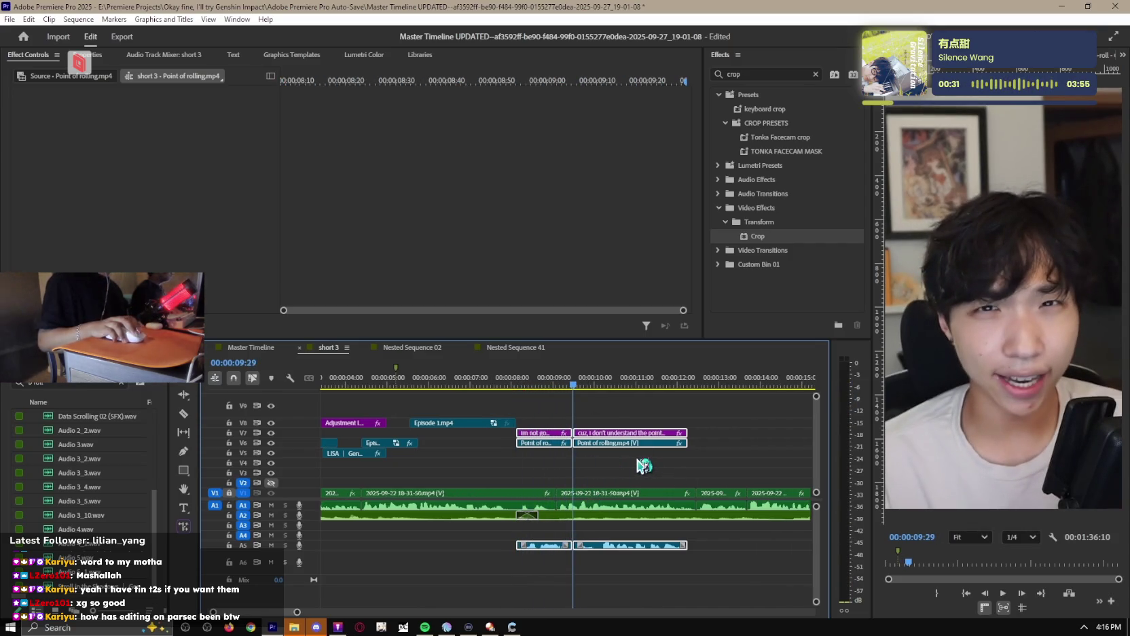
key(Delete)
click(492, 379)
key(Home)
key(minus)
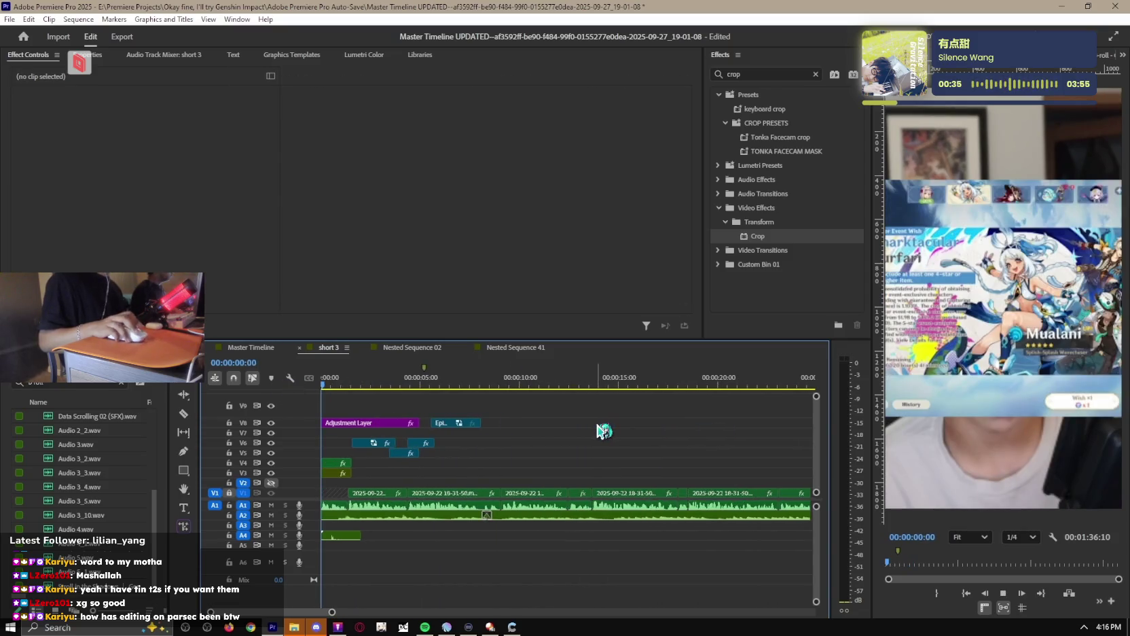
key(space)
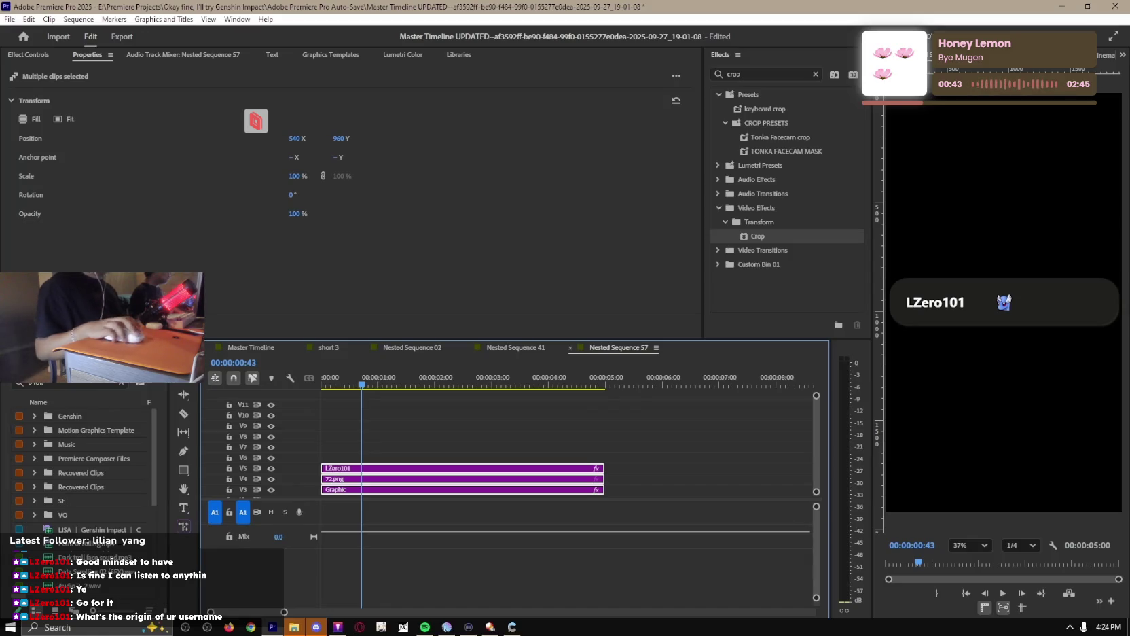
Move the 72.png icon left to Position X 85, just before the LZero101 name.
click(659, 450)
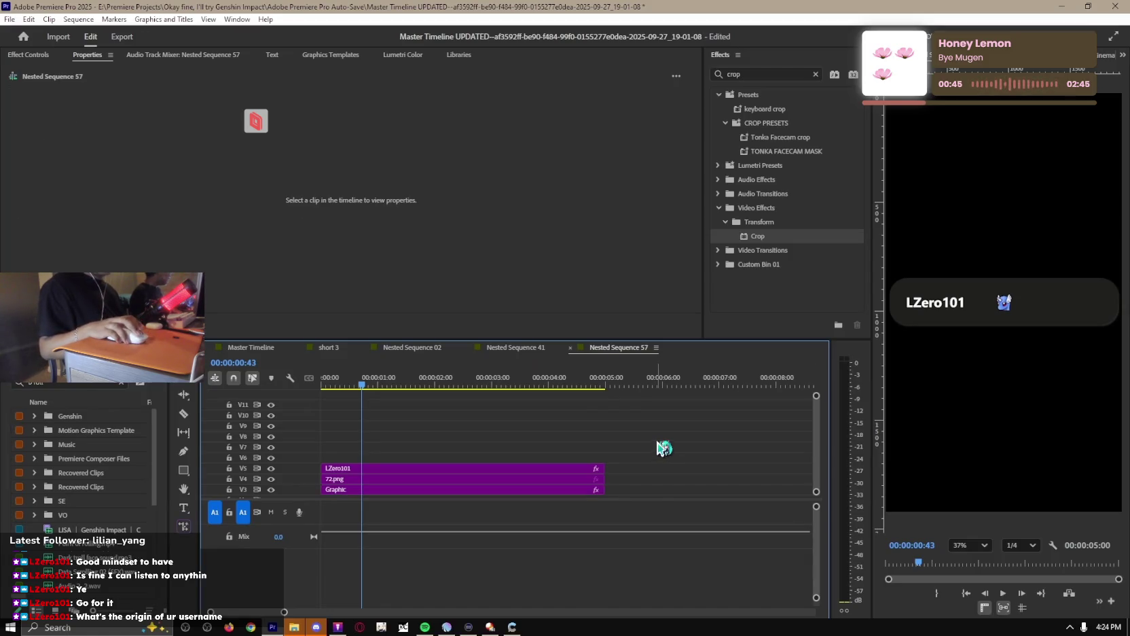
click(364, 480)
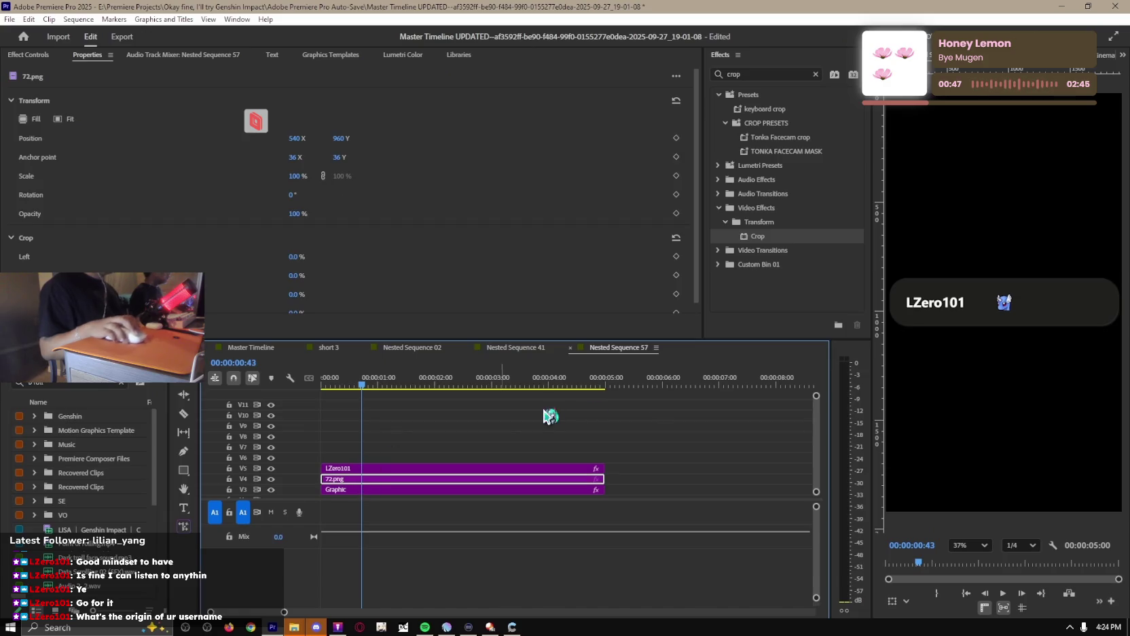
click(442, 469)
click(383, 489)
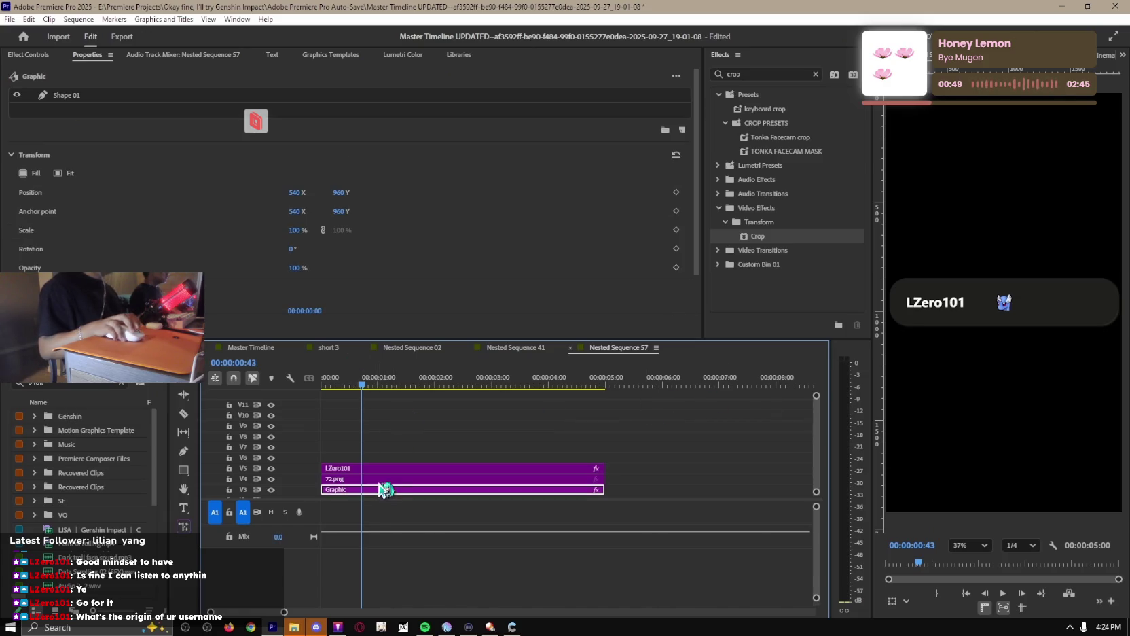
click(375, 479)
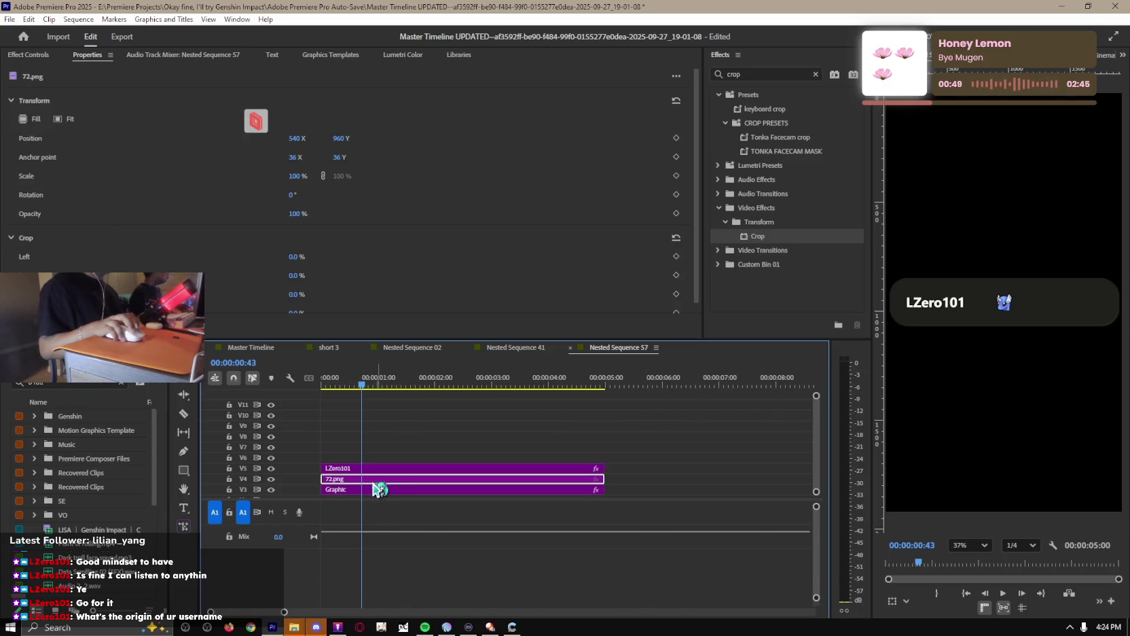
click(28, 55)
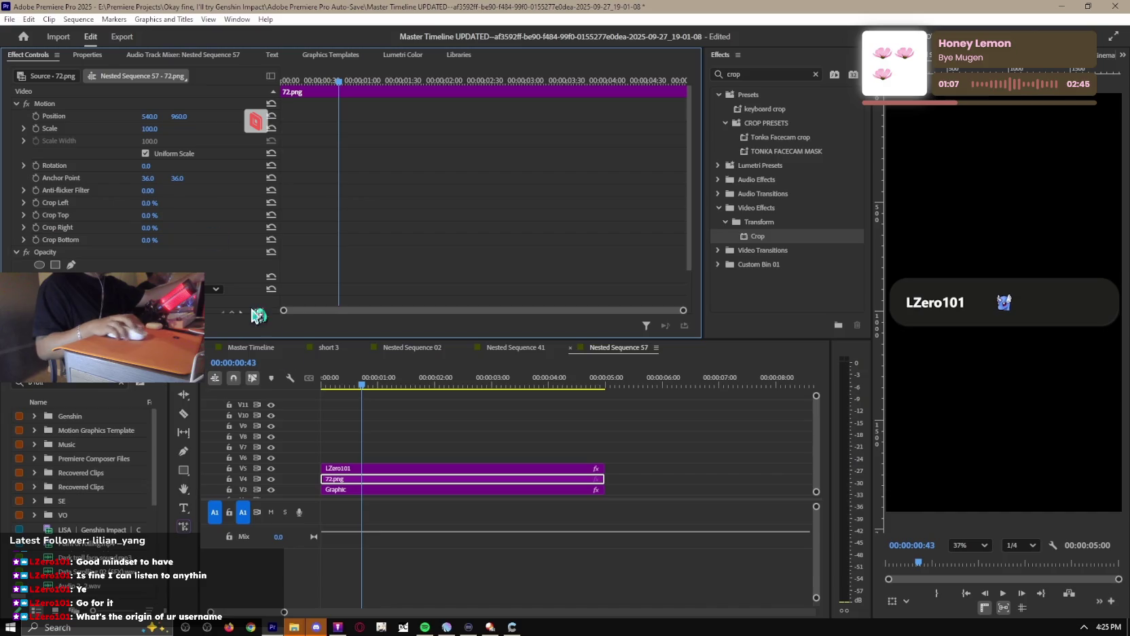
click(398, 438)
click(397, 478)
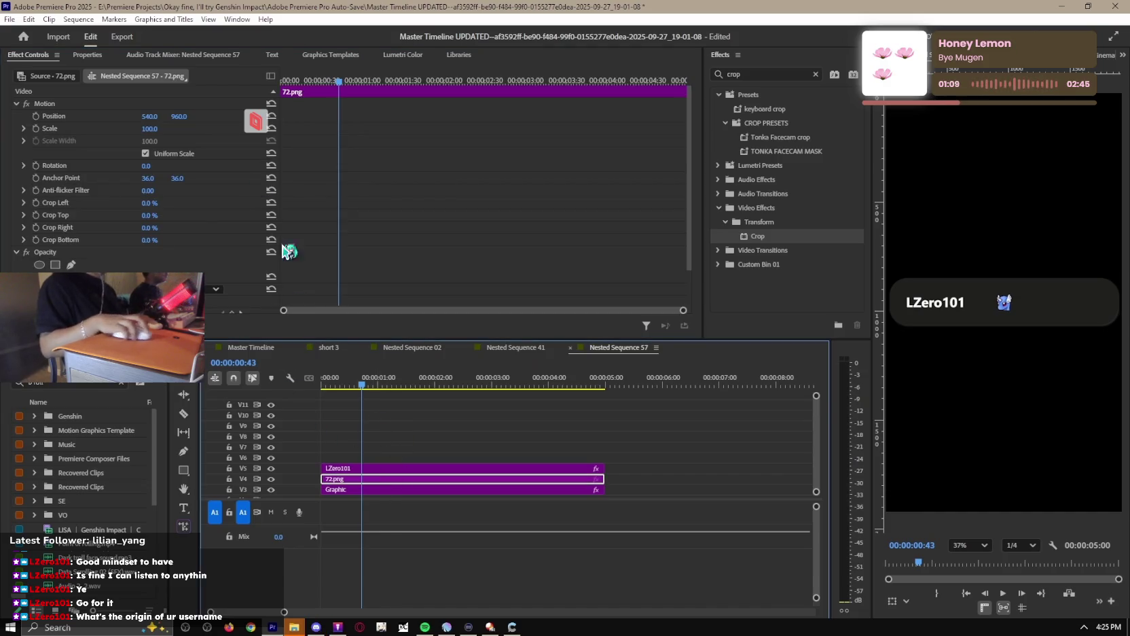
drag(155, 117, 102, 117)
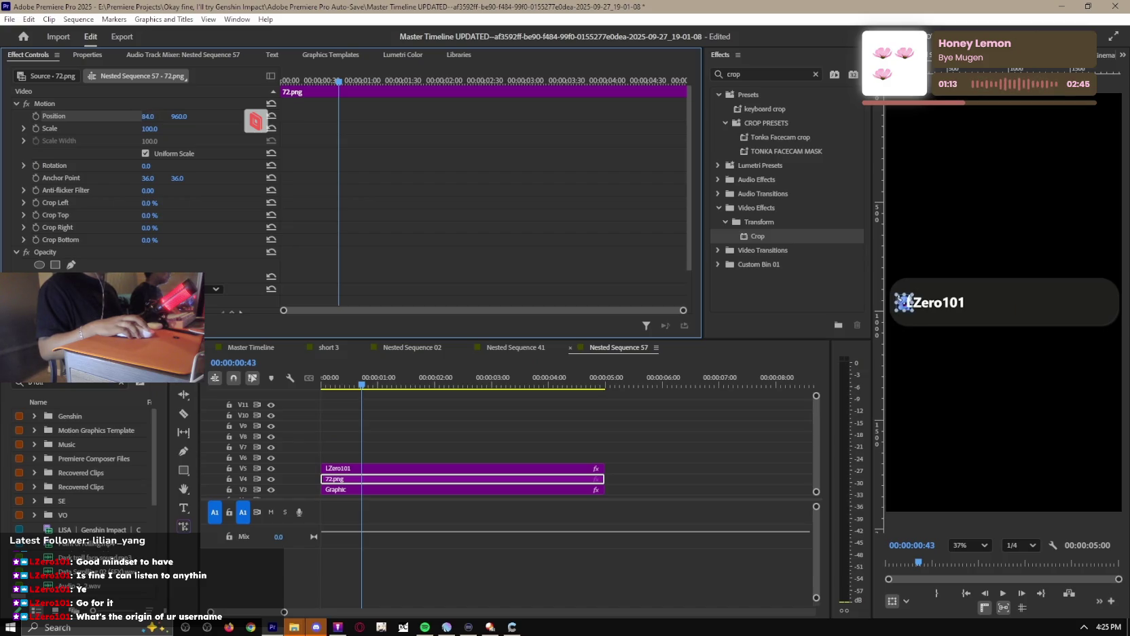
Shift the LZero101 text to Position X 582 and scale the 72.png icon down to 79.
click(411, 468)
drag(150, 116, 162, 116)
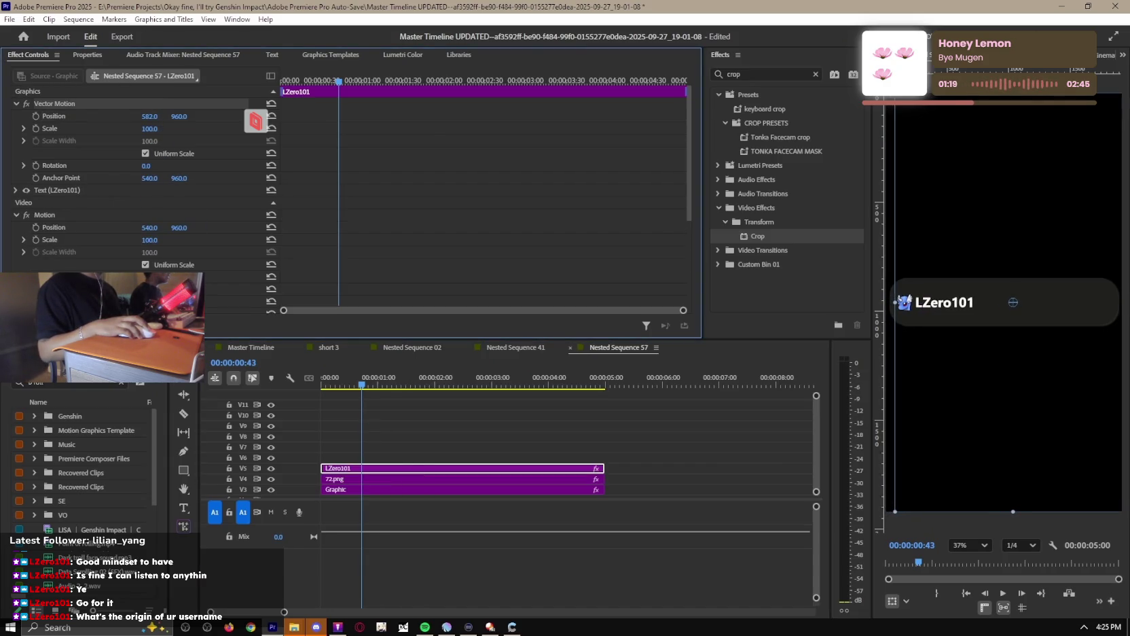
click(392, 479)
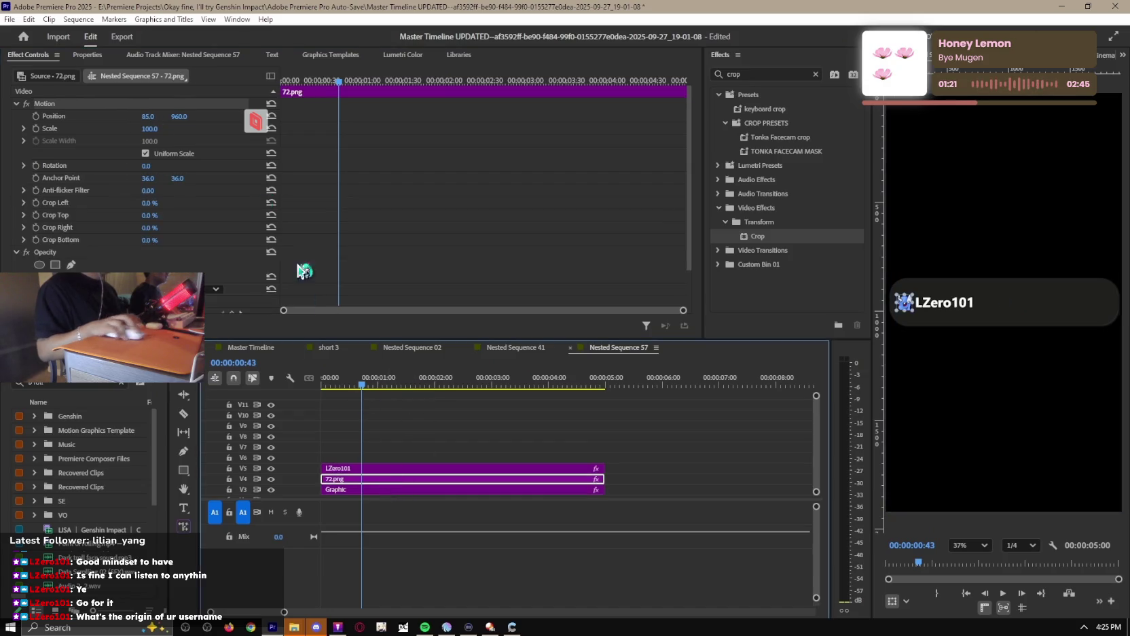
drag(148, 129, 144, 129)
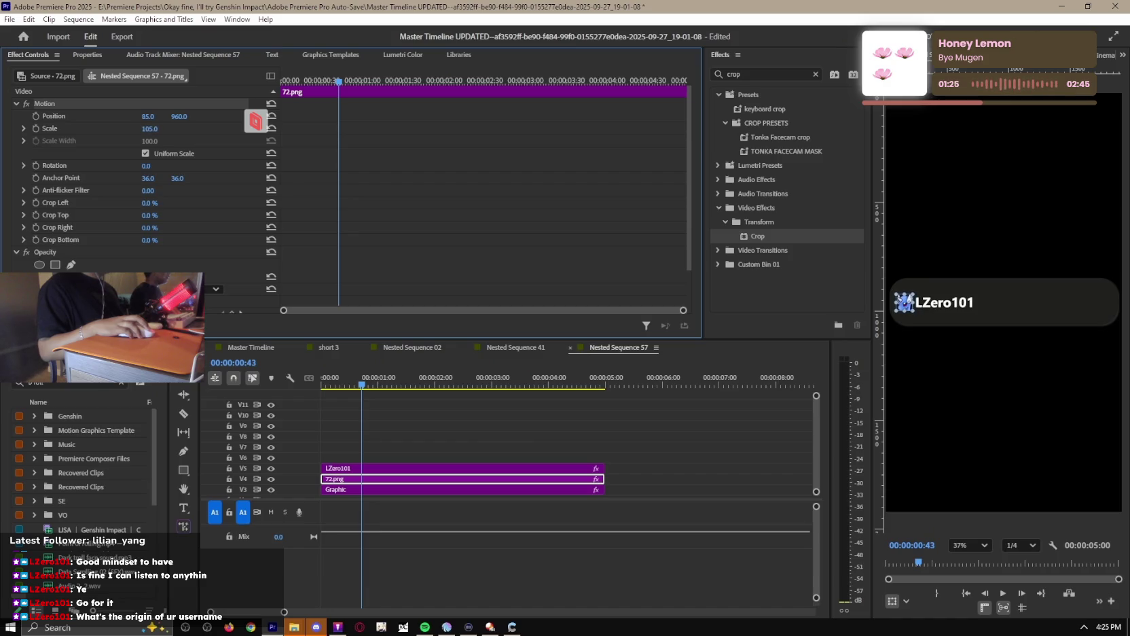
click(596, 449)
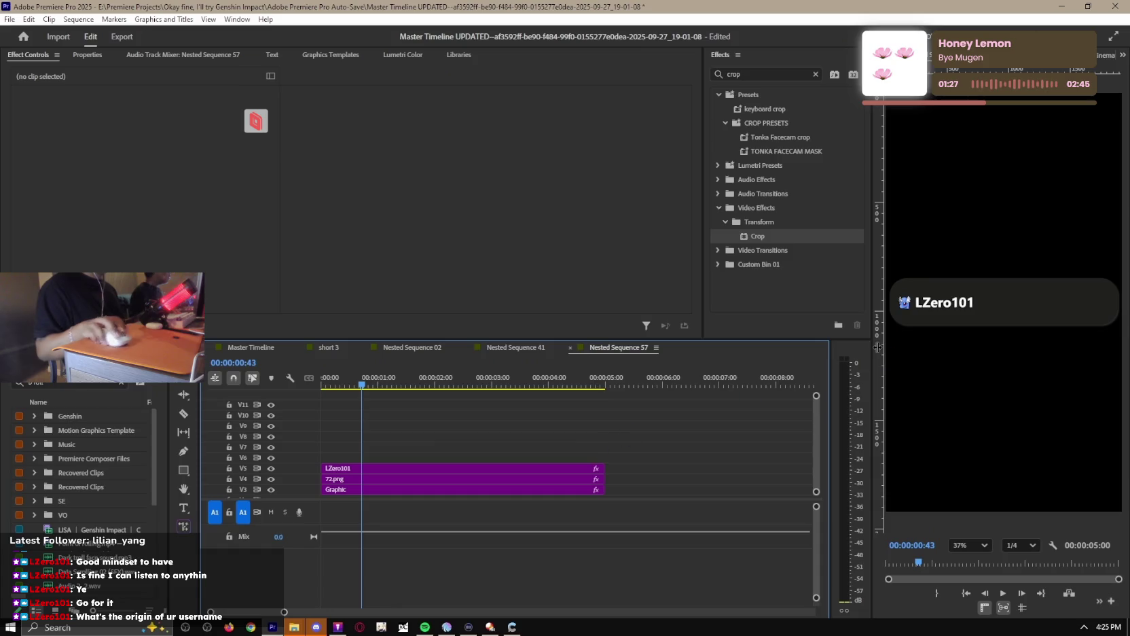
Edit the name title text so it reads 'LZero101:' with a trailing colon.
click(487, 479)
click(487, 469)
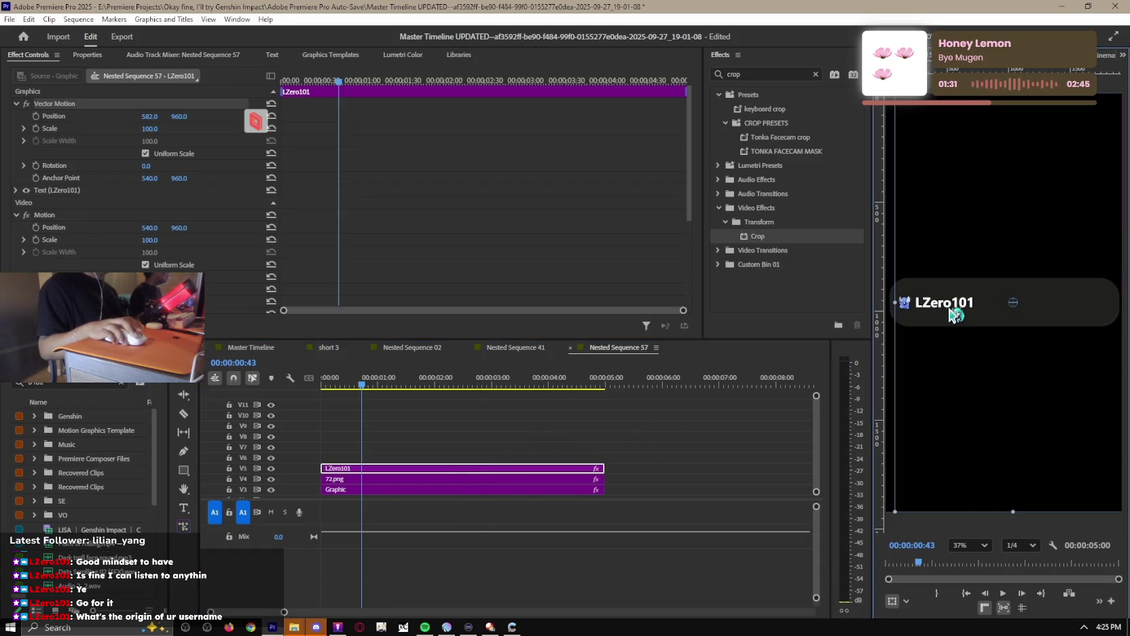
click(407, 470)
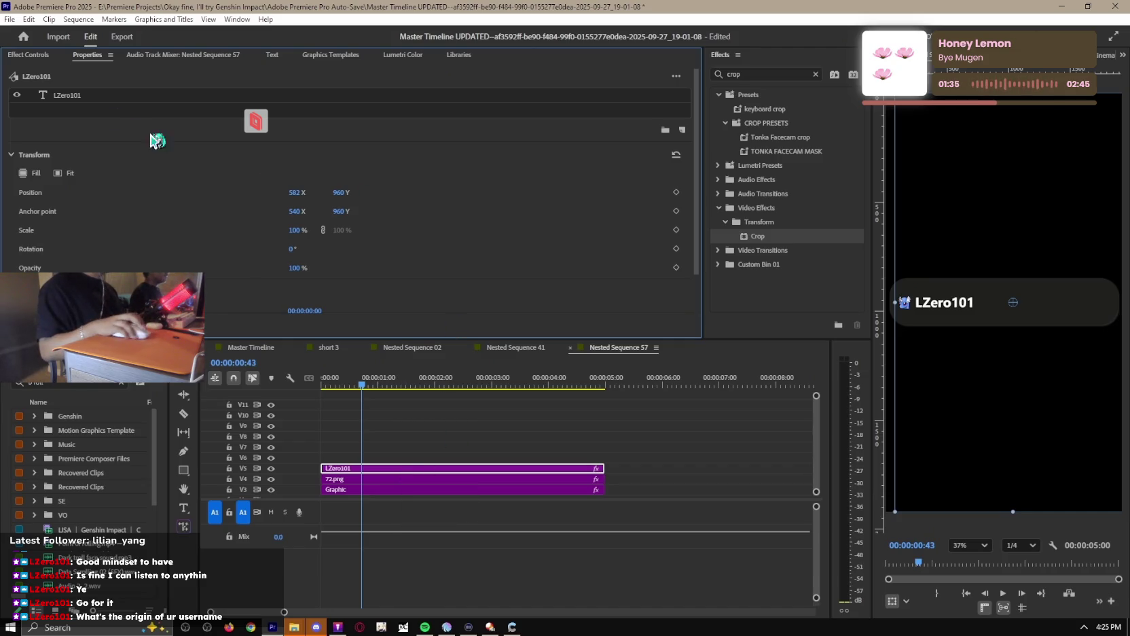
click(95, 99)
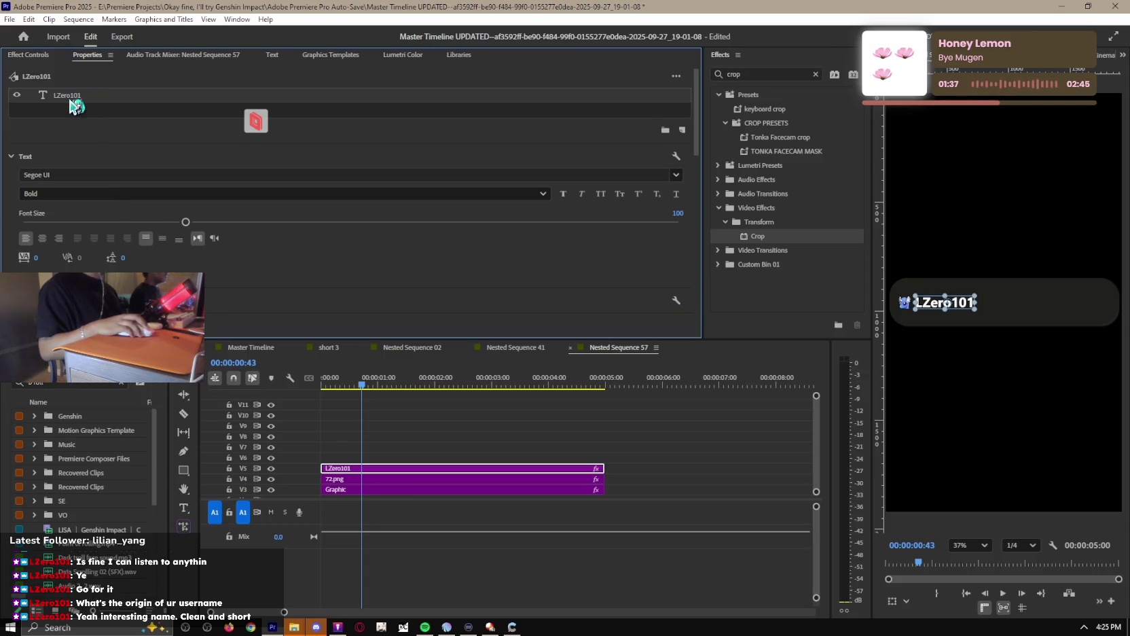
double_click(72, 100)
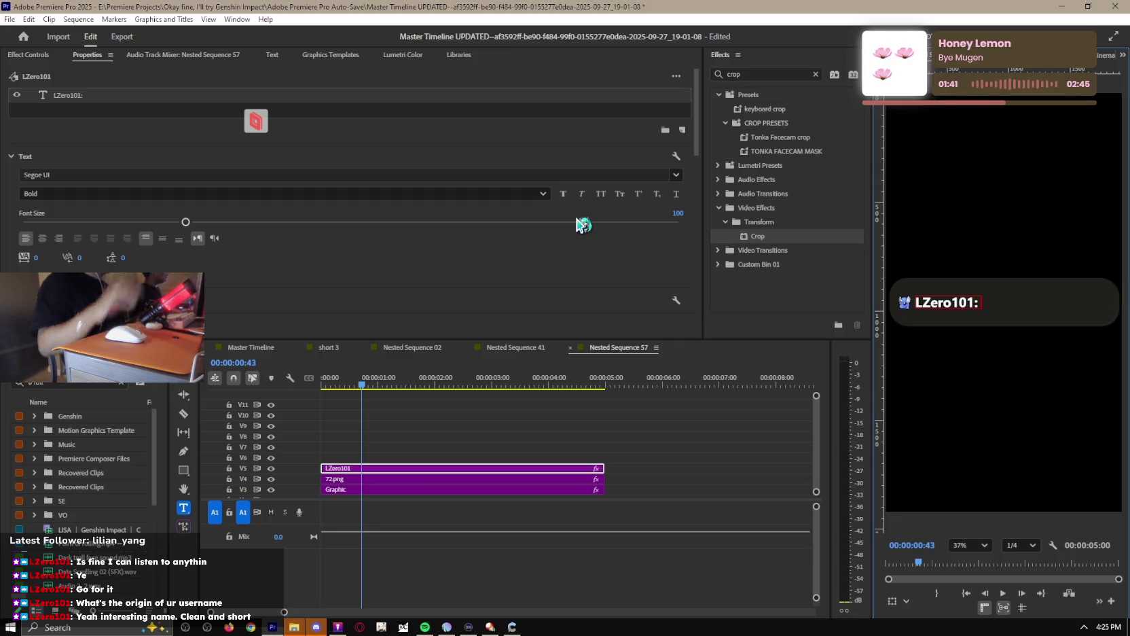
click(464, 460)
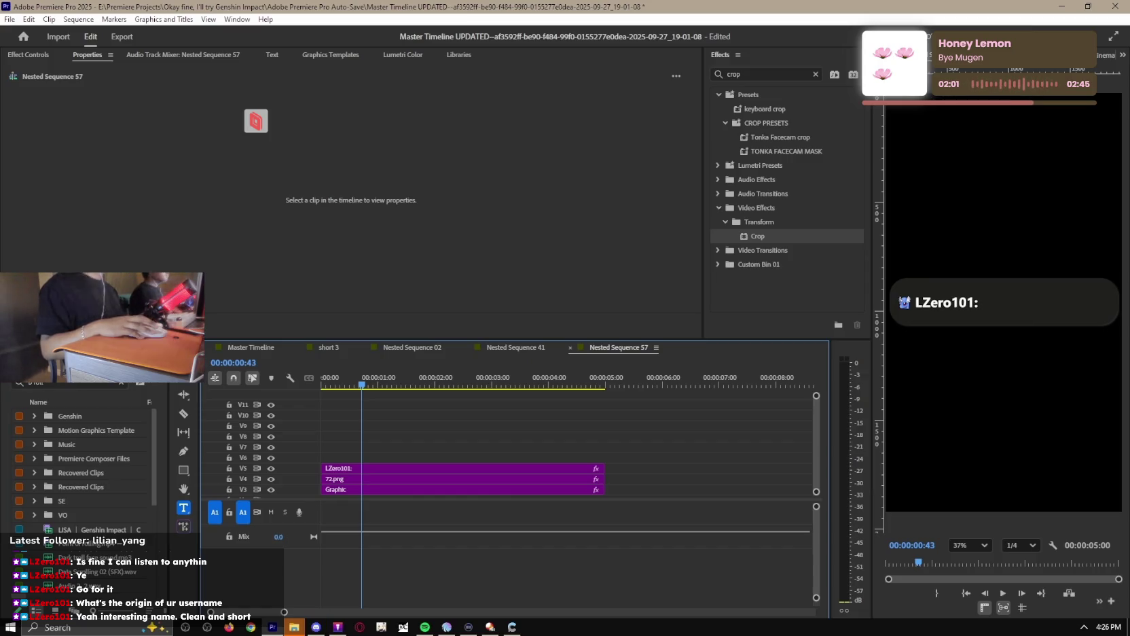
Check the short 3 and Master Timeline sequences, then return to Nested Sequence 57.
click(329, 348)
click(258, 349)
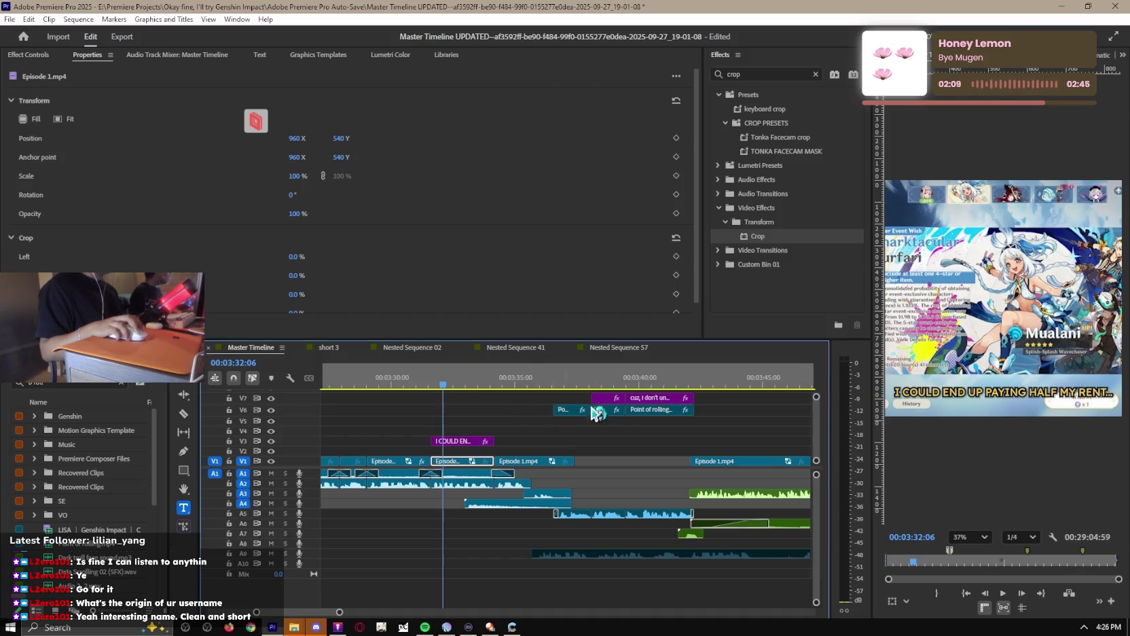
click(619, 348)
click(391, 470)
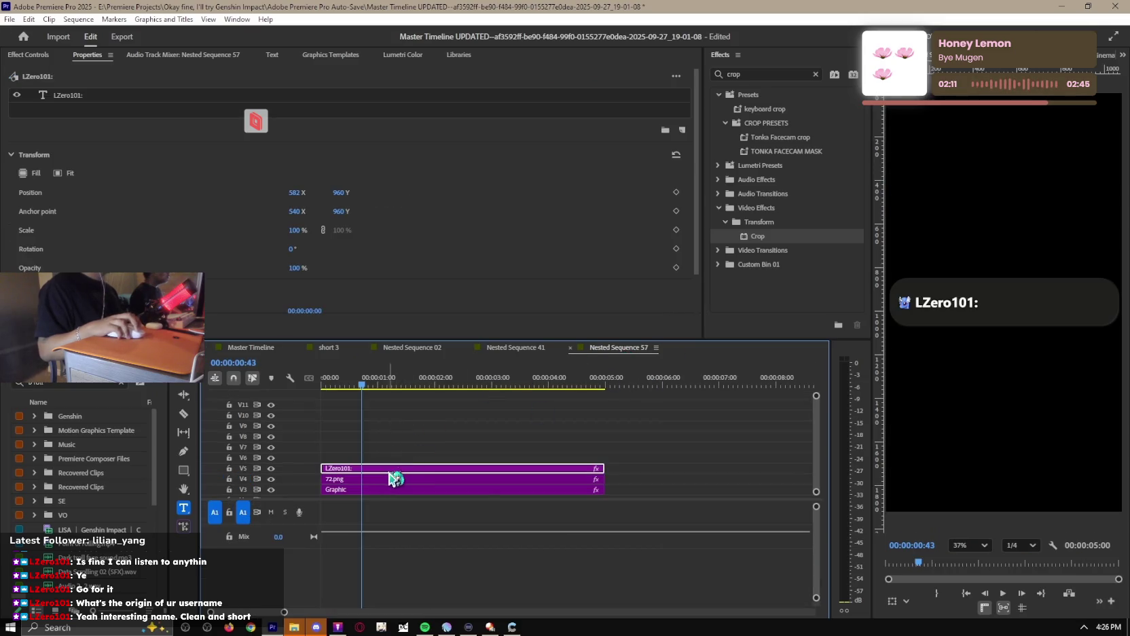
Duplicate the LZero101: title onto V6 and retype the copy as 'ROLL FOR MUALANI'.
drag(393, 478, 391, 459)
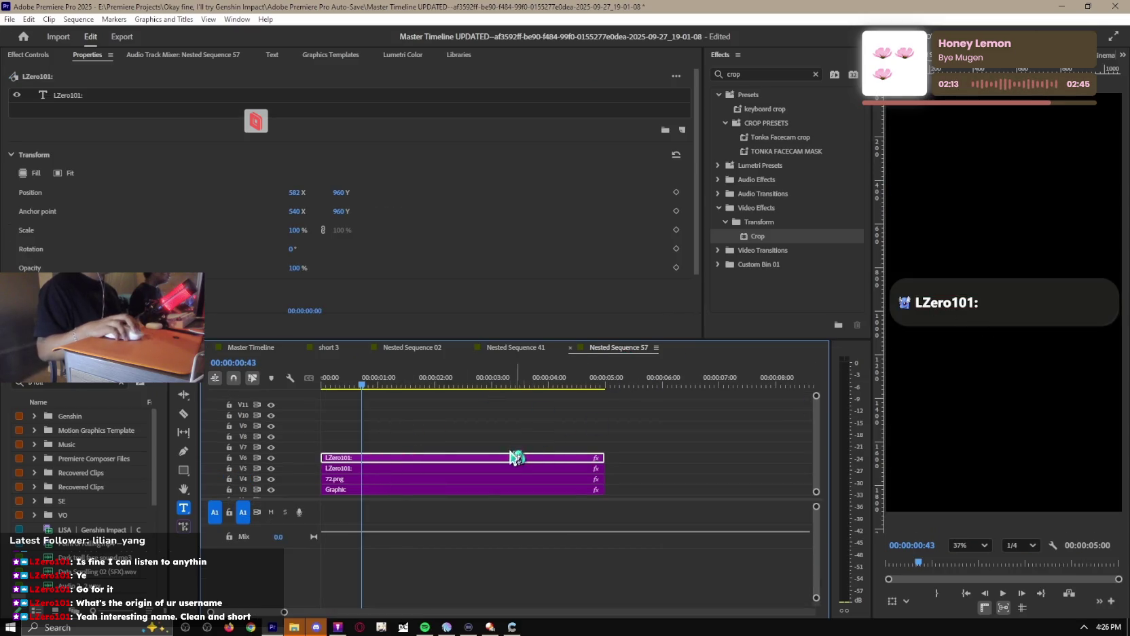
click(85, 96)
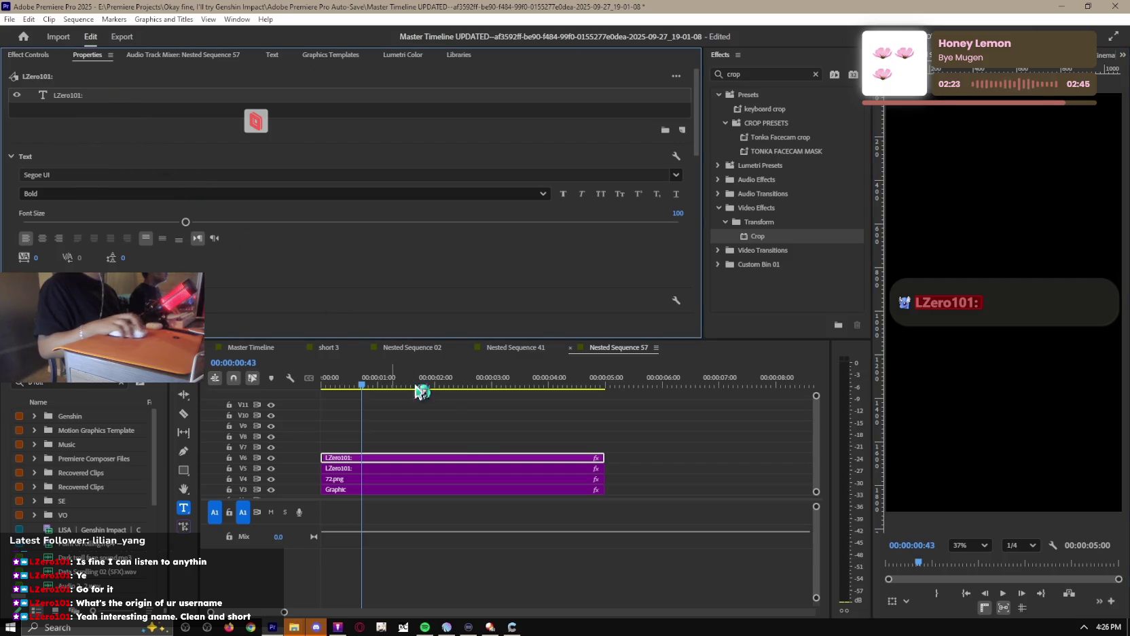
click(441, 462)
click(83, 99)
text(B)
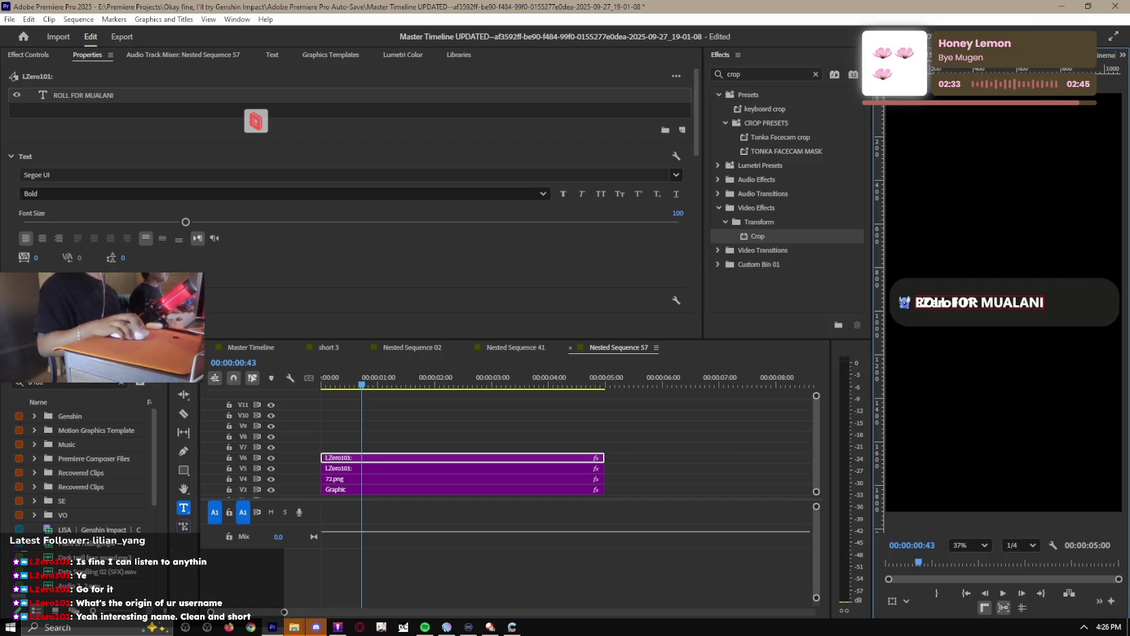
Shift the ROLL FOR MUALANI title right so it follows the name.
click(253, 347)
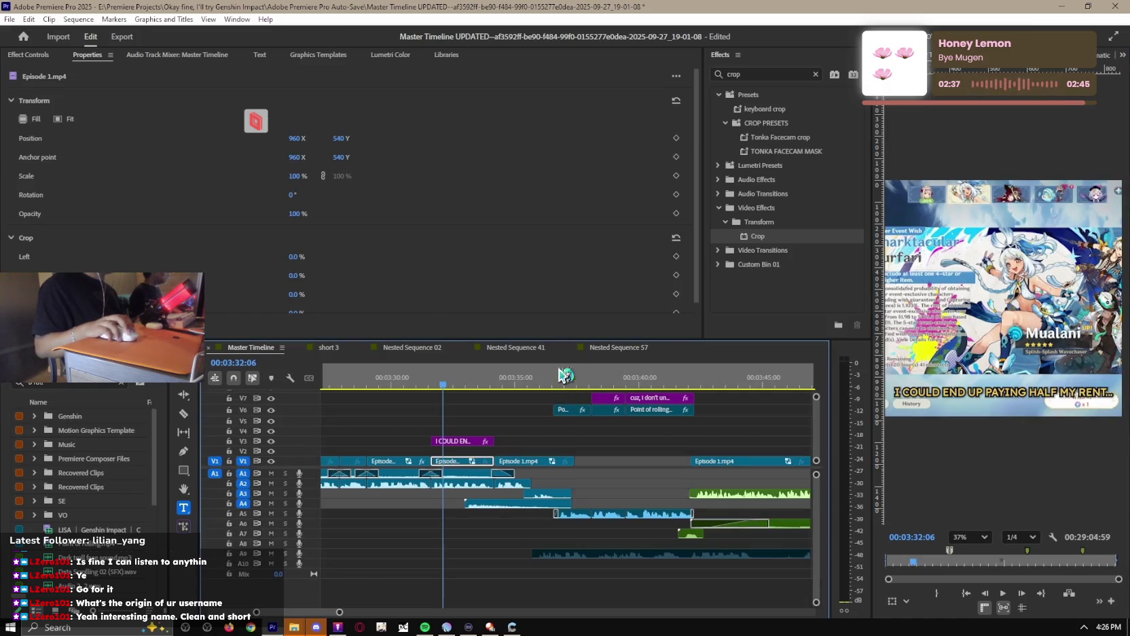
click(345, 350)
click(399, 349)
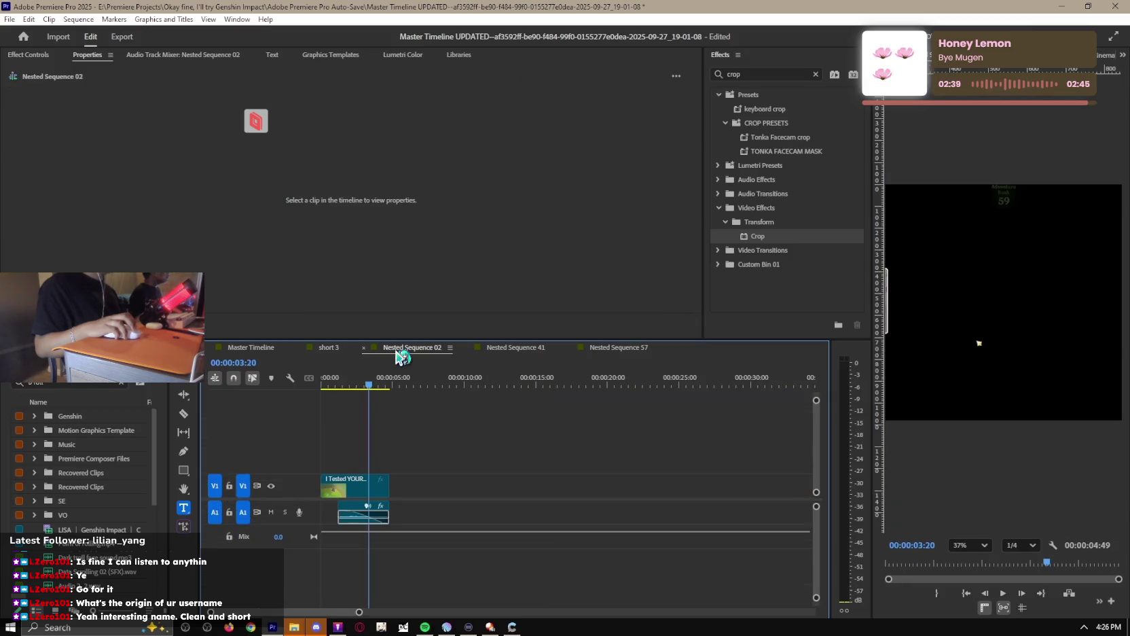
click(548, 347)
click(618, 348)
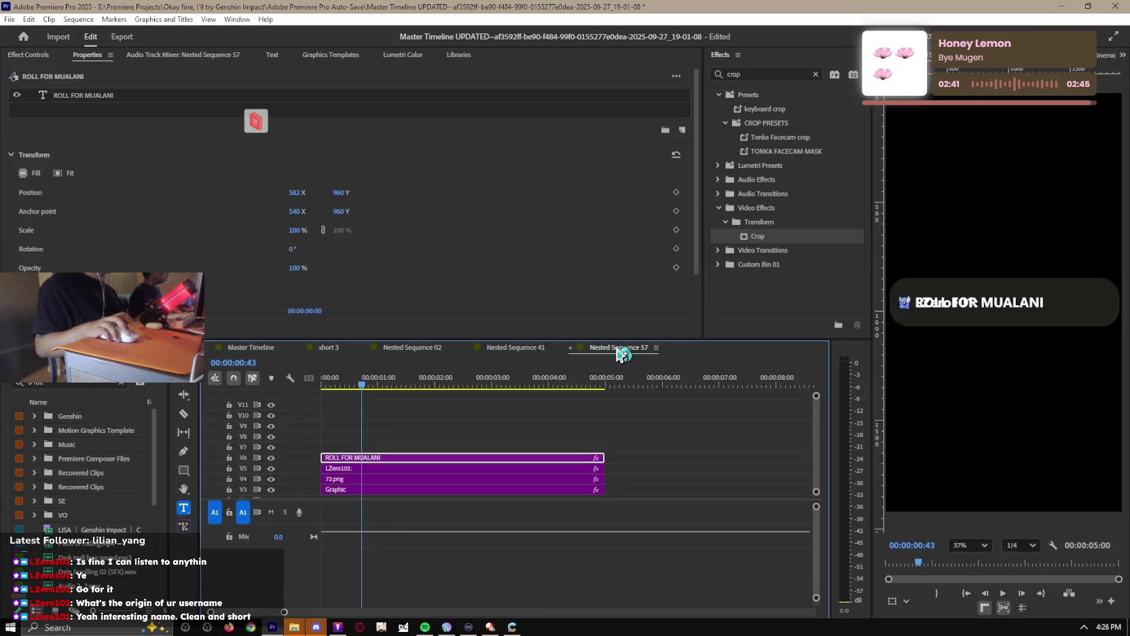
click(434, 461)
drag(295, 192, 478, 184)
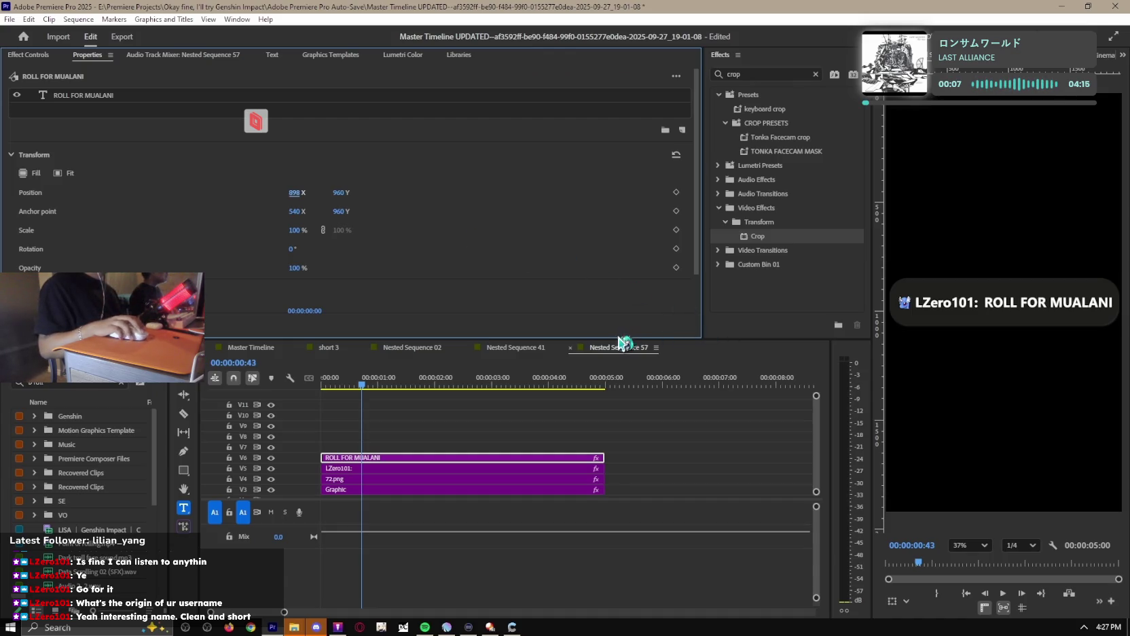
Give the LZero101: name text a pink FF7979 fill.
click(443, 468)
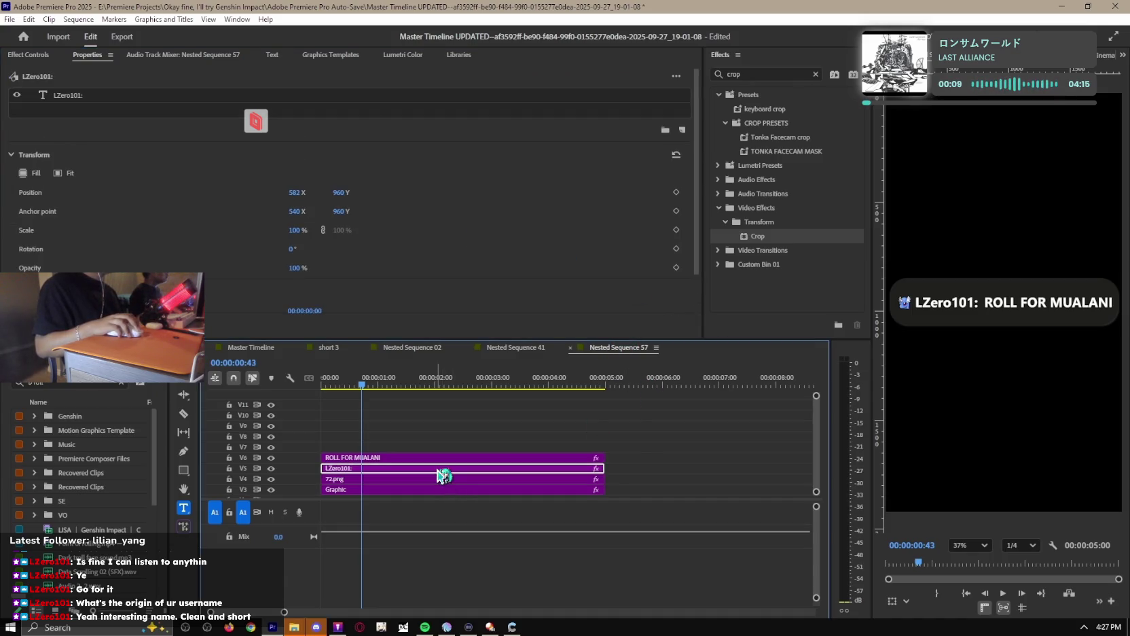
click(952, 299)
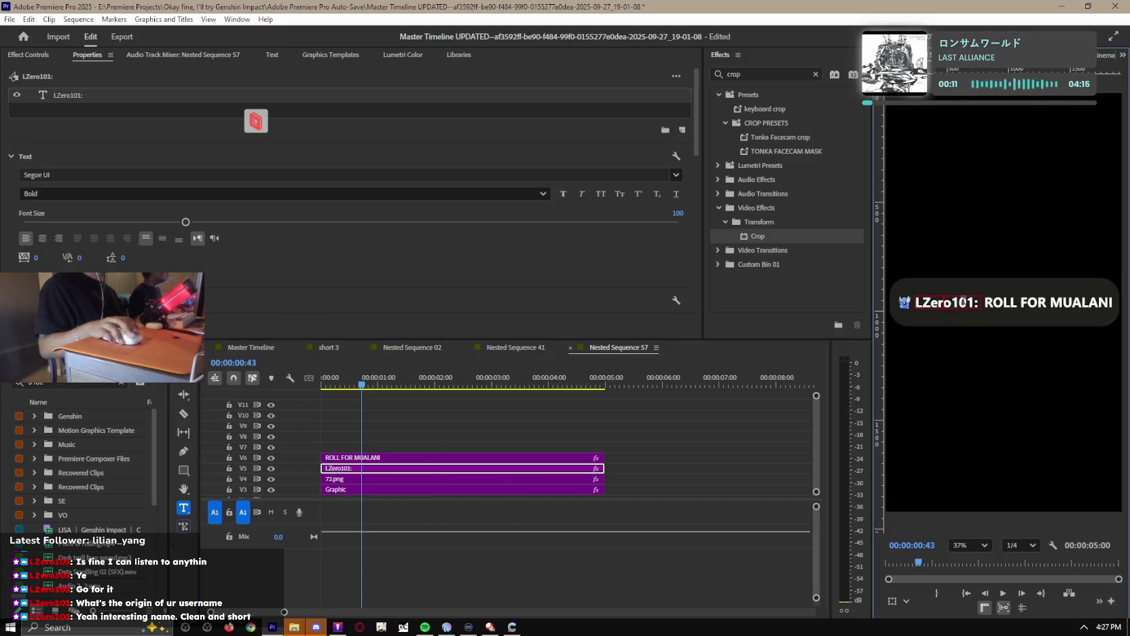
drag(972, 299, 887, 309)
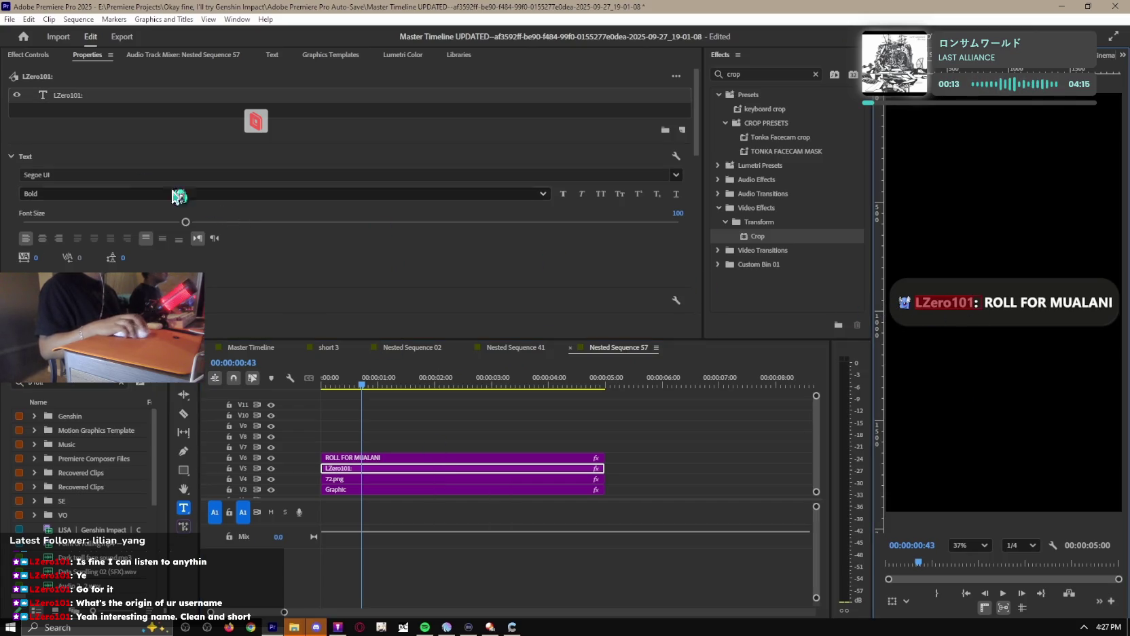
scroll(303, 283, down, 3)
click(52, 246)
drag(538, 353, 501, 388)
click(646, 419)
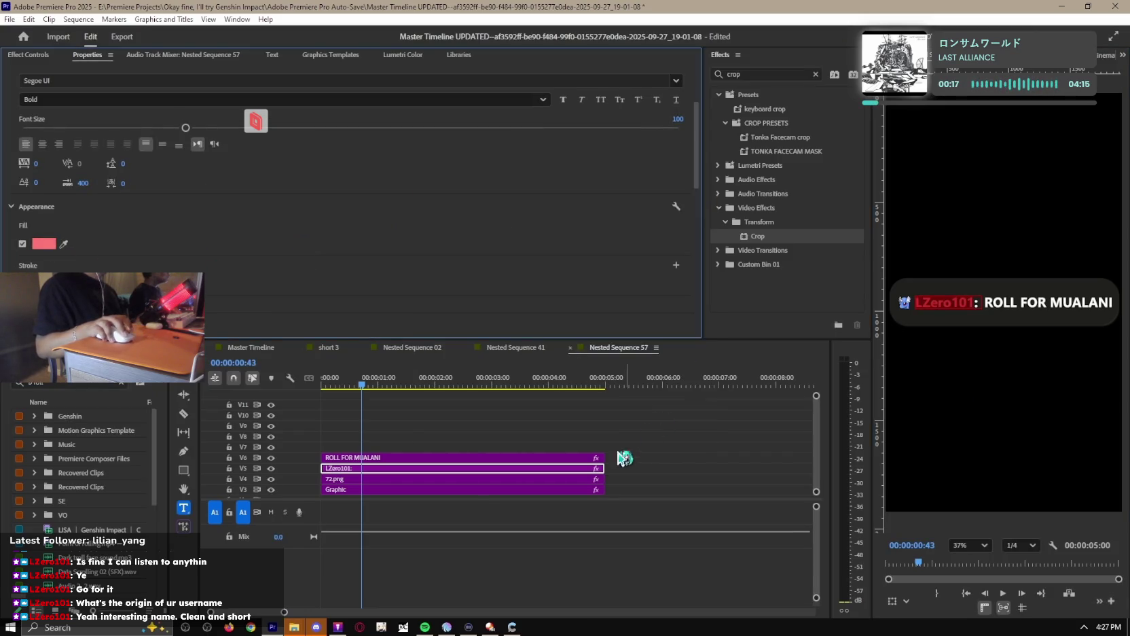
click(672, 454)
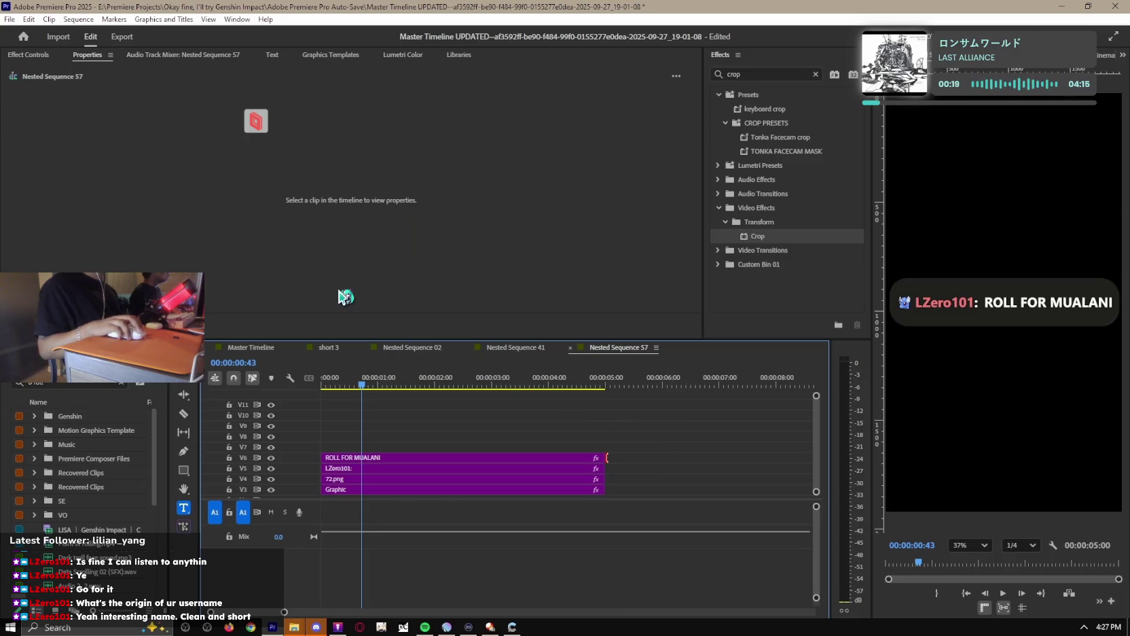
In short 3, shrink the Nested Sequence 57 chat tag to about 80% scale.
click(329, 347)
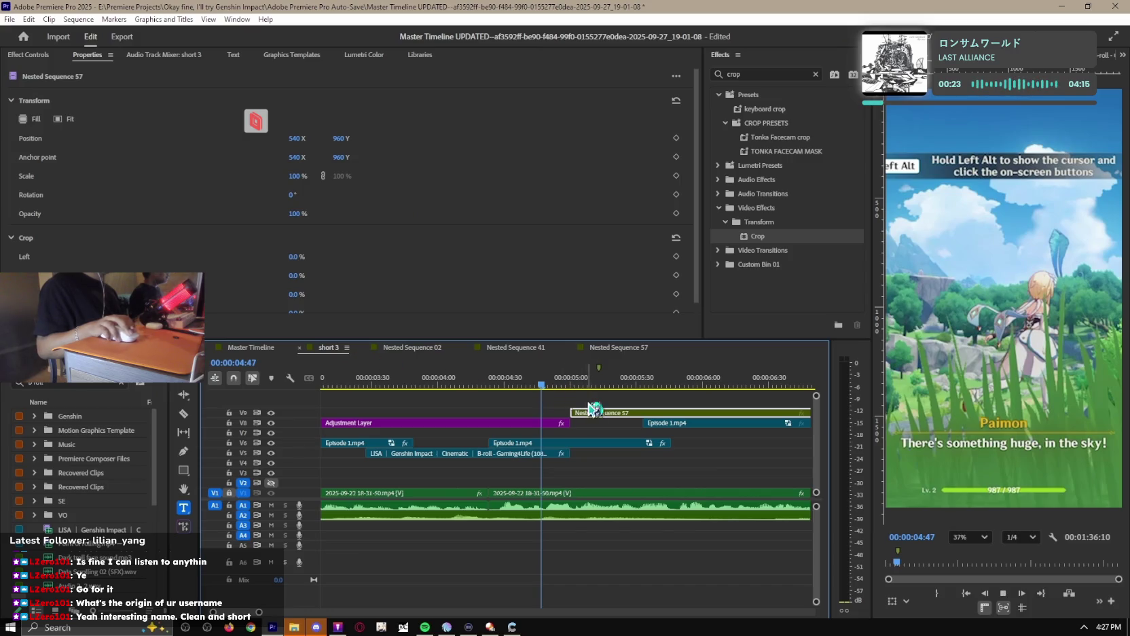
key(space)
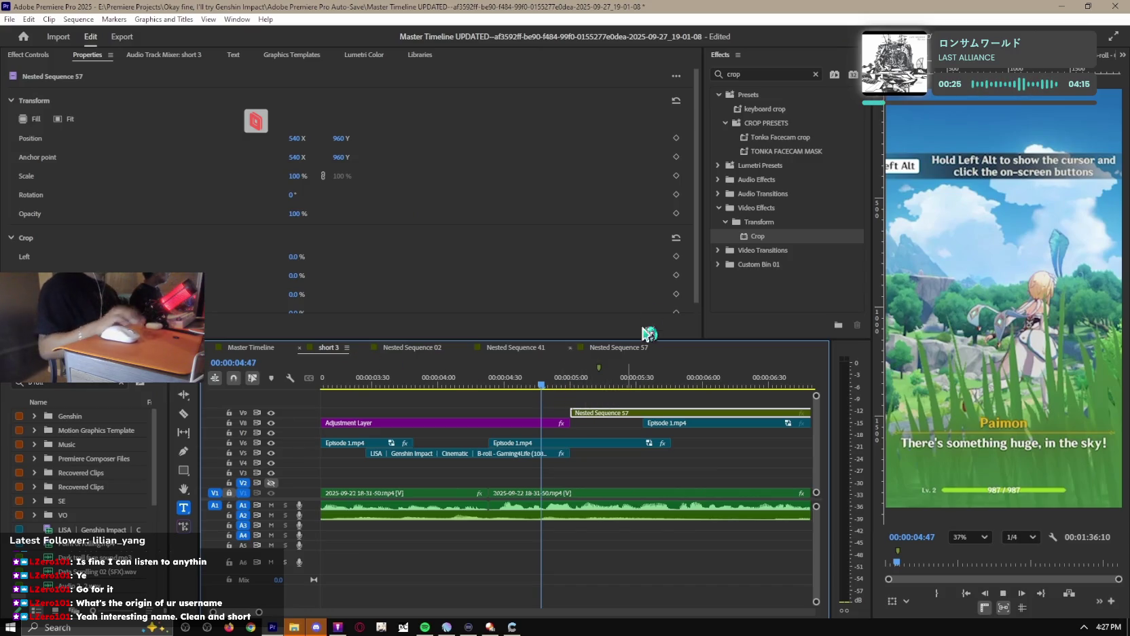
click(565, 380)
click(660, 468)
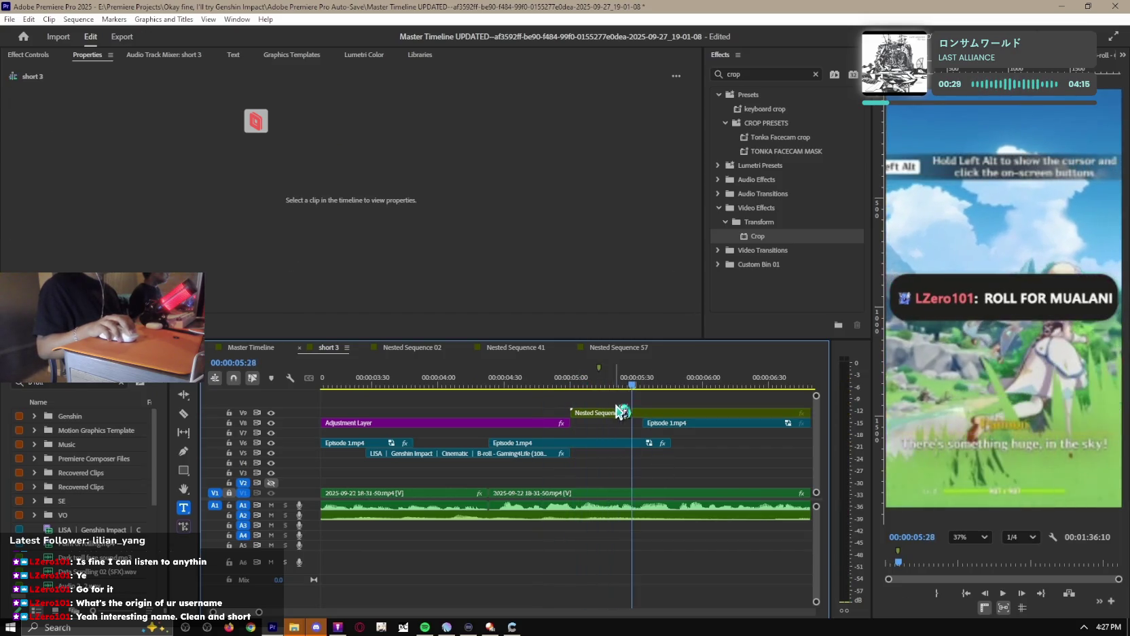
click(633, 414)
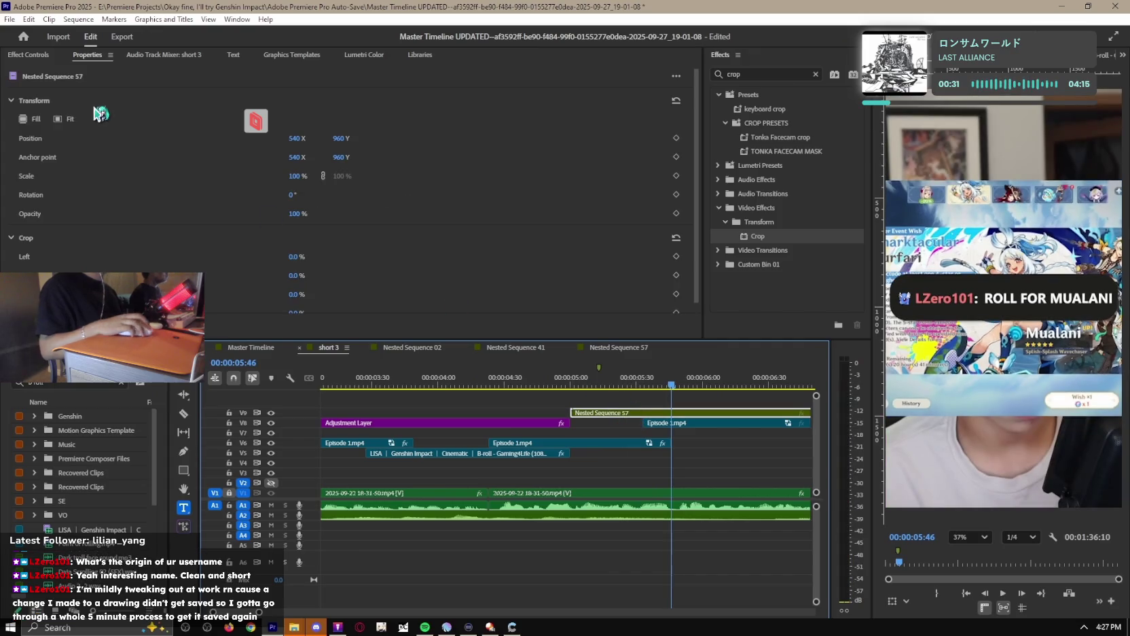
key(shift+5)
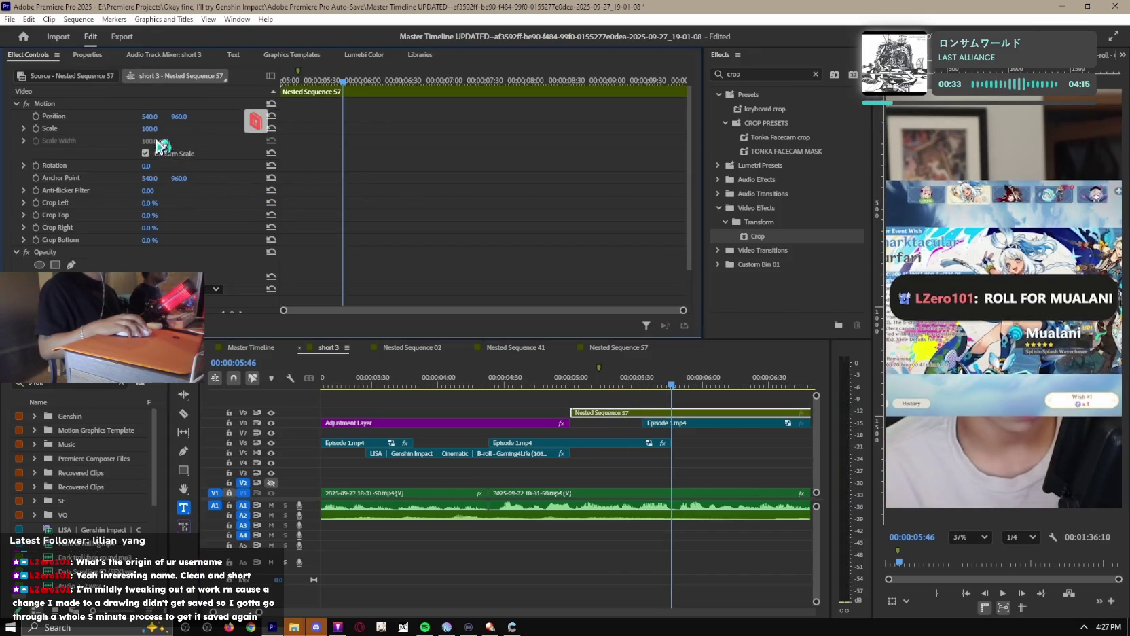
drag(149, 128, 137, 128)
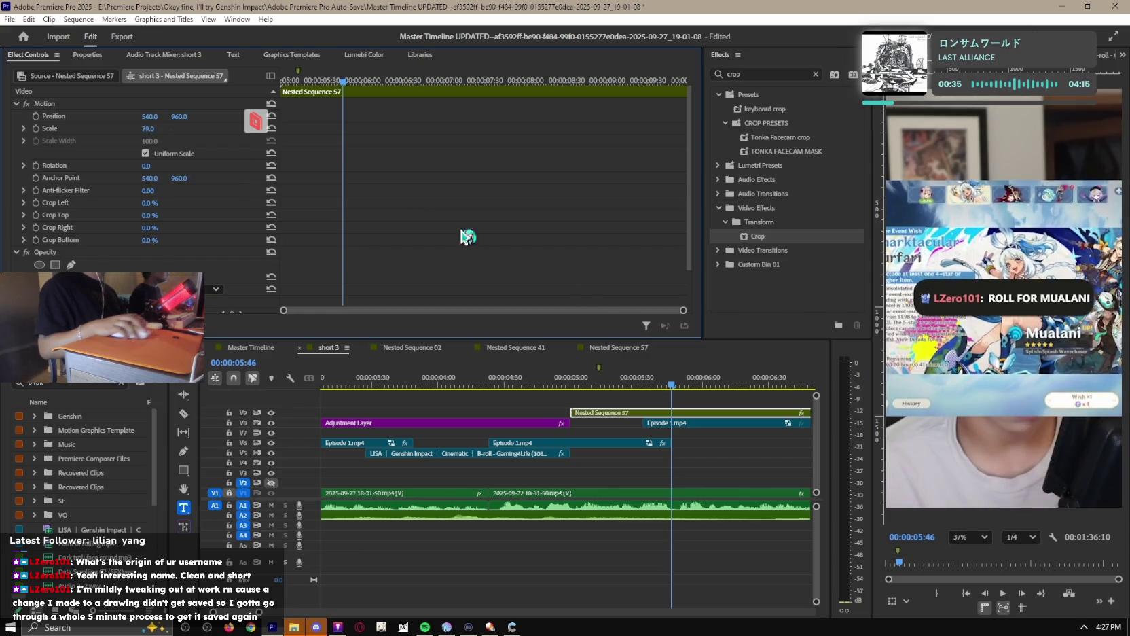
Slide Episode 1.mp4 earlier, move it up to V7, and scale it to 185%.
click(711, 384)
mouse_move(707, 424)
mouse_down()
mouse_move(652, 426)
mouse_move(634, 477)
mouse_up()
drag(556, 377, 598, 380)
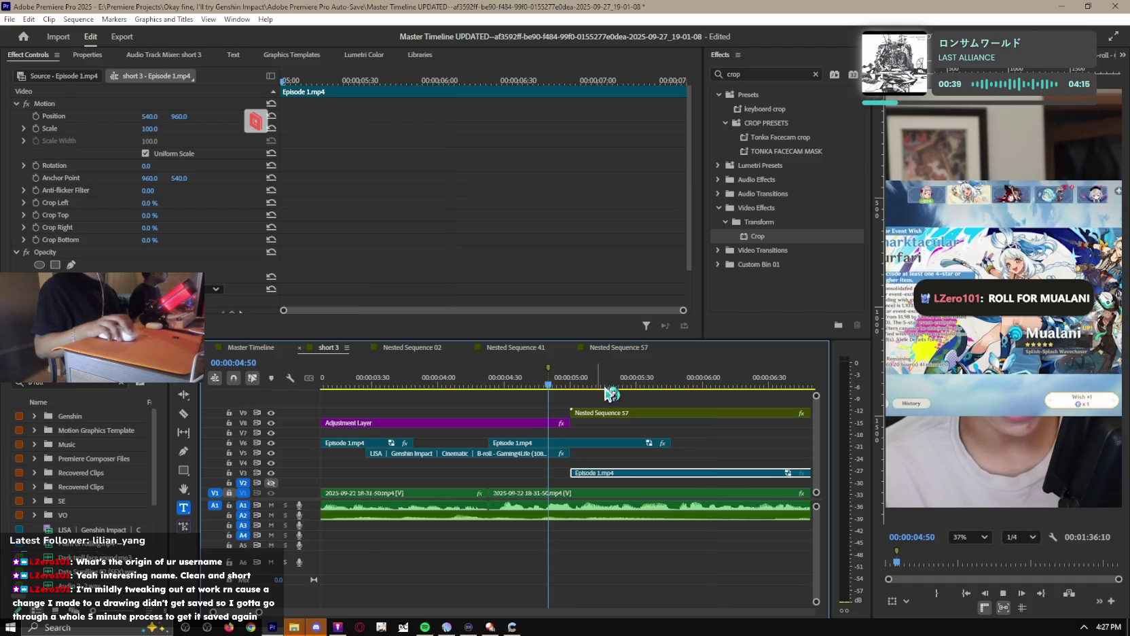
drag(621, 480, 648, 424)
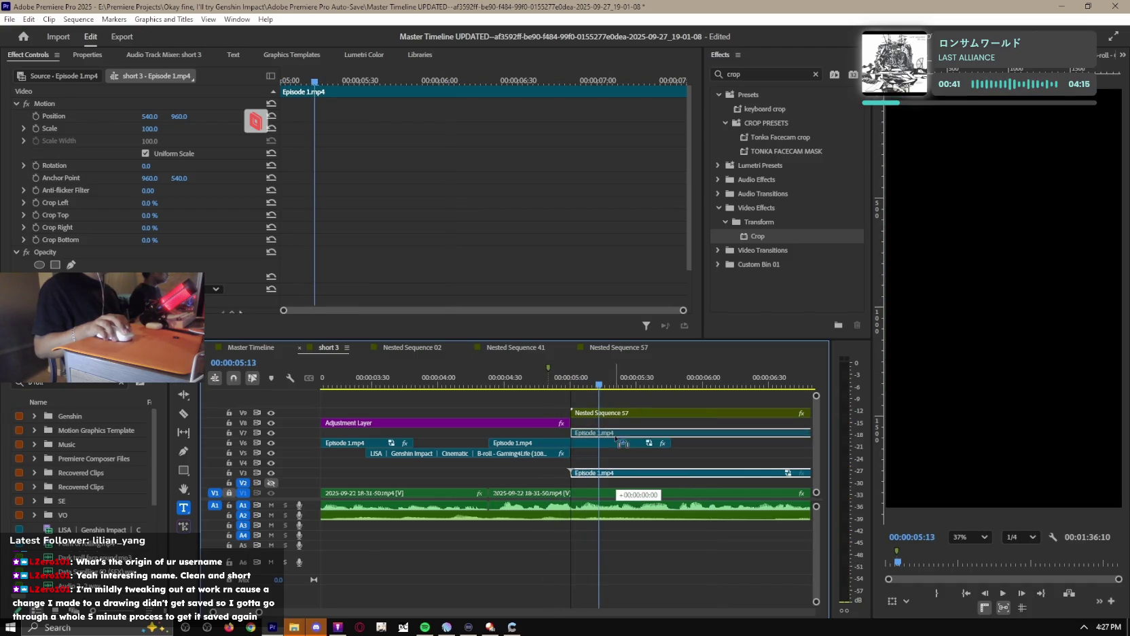
key(space)
drag(149, 129, 207, 128)
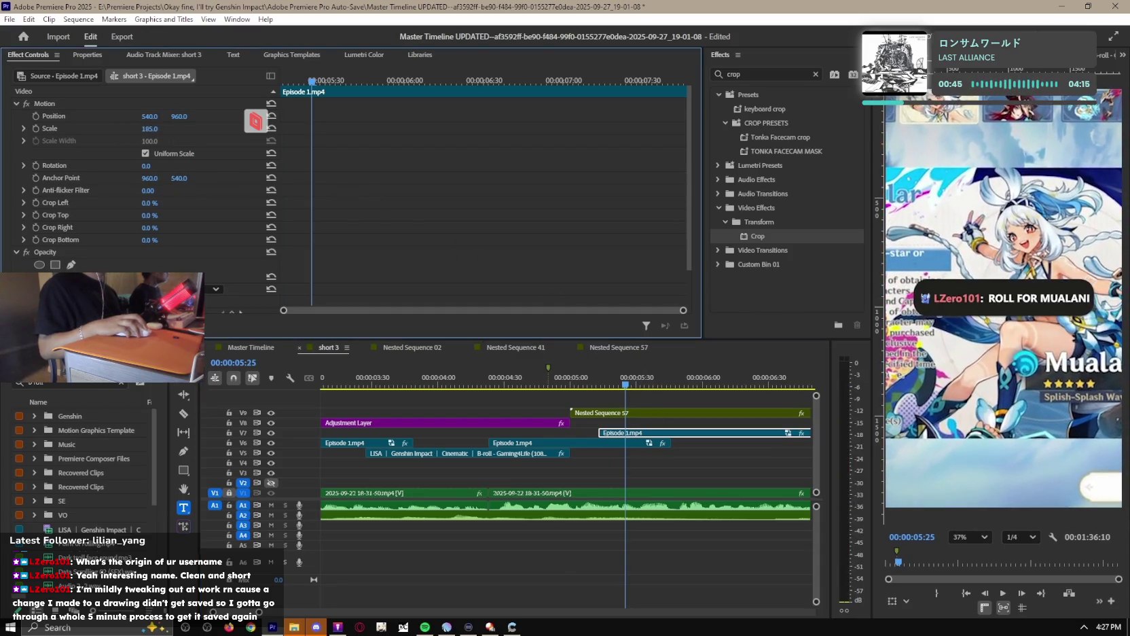
key(space)
key(space)
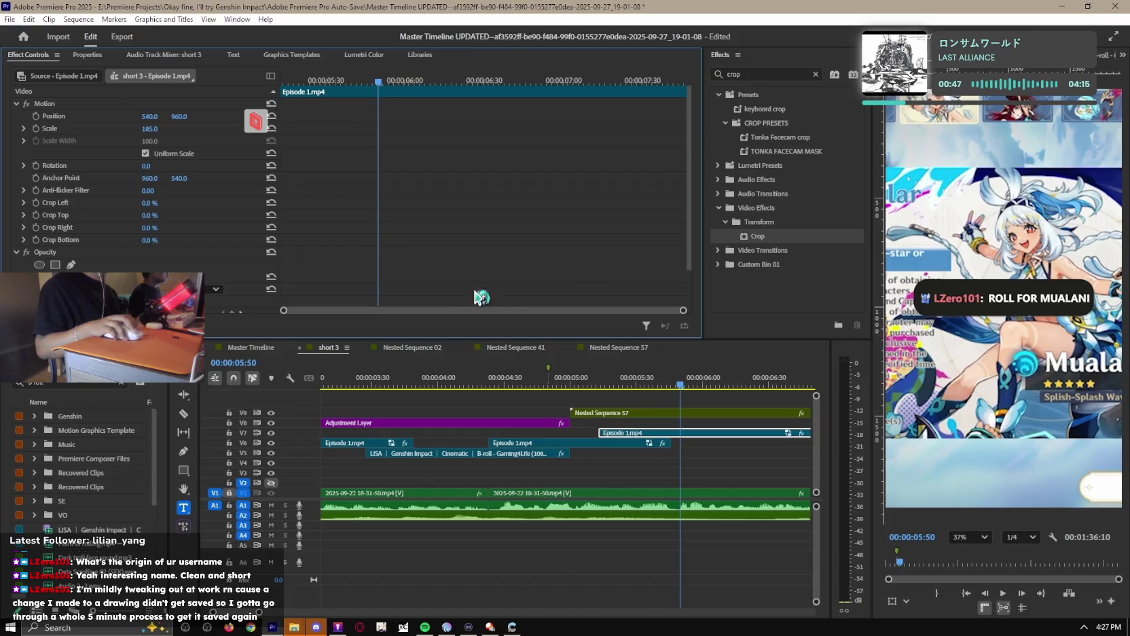
Try retiming Nested Sequence 57 later and earlier, then undo the last move.
click(540, 386)
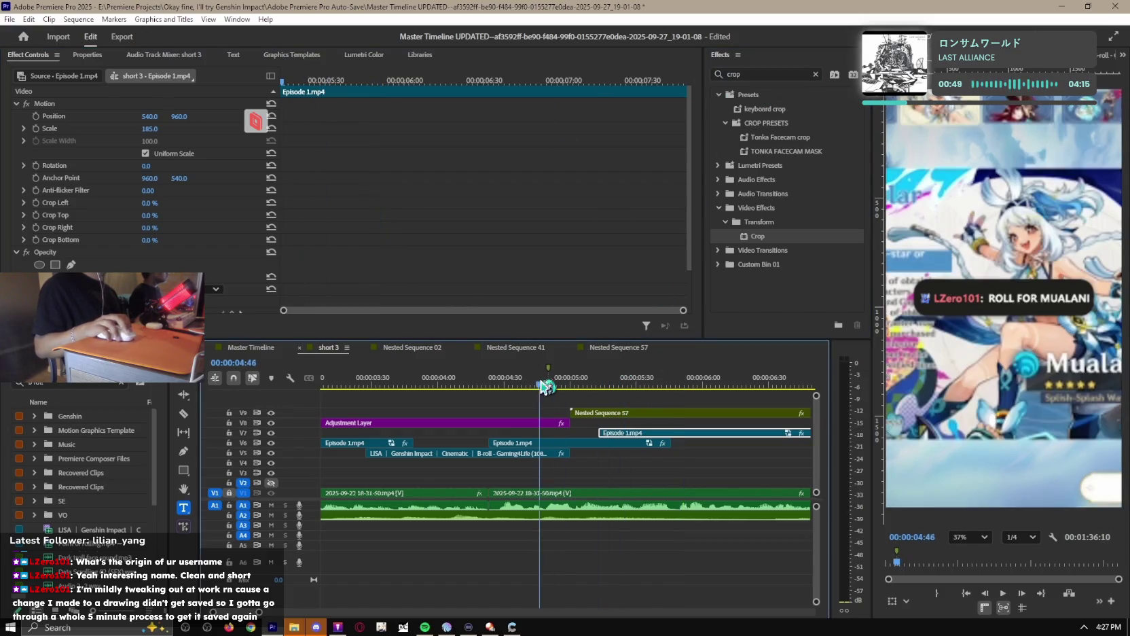
key(space)
drag(624, 418, 679, 412)
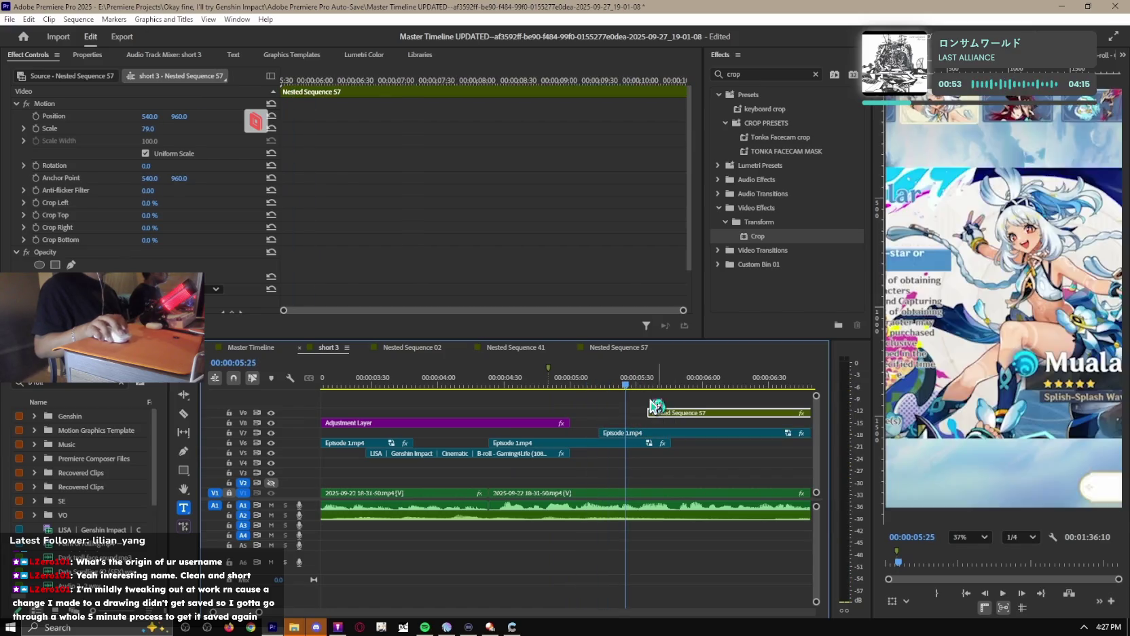
click(533, 384)
key(minus)
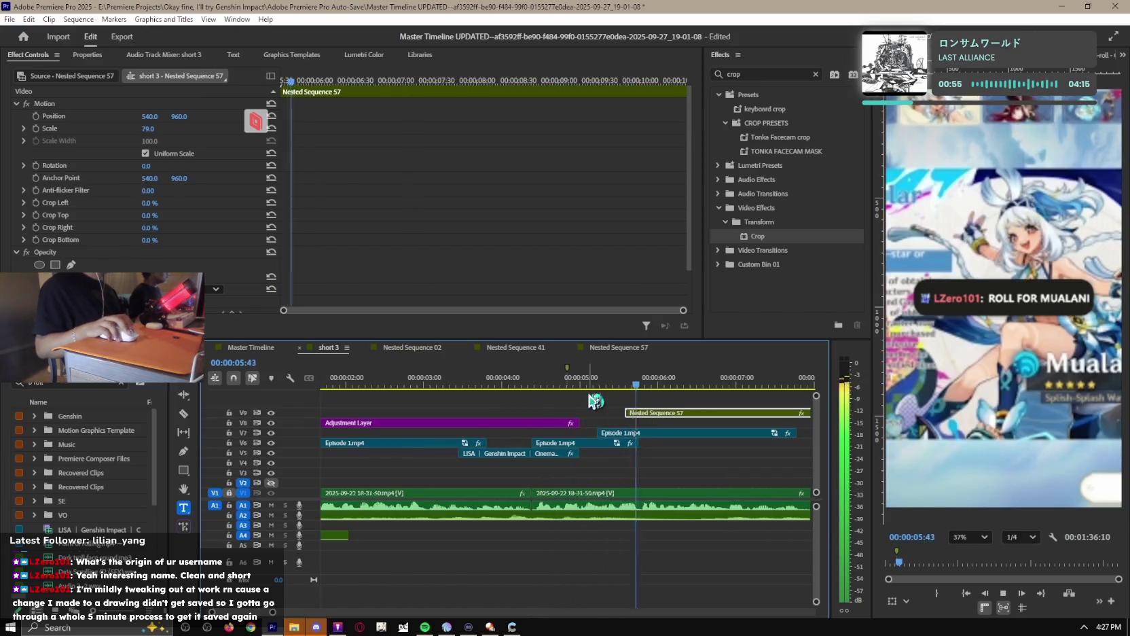
drag(655, 416, 599, 419)
key(ctrl+z)
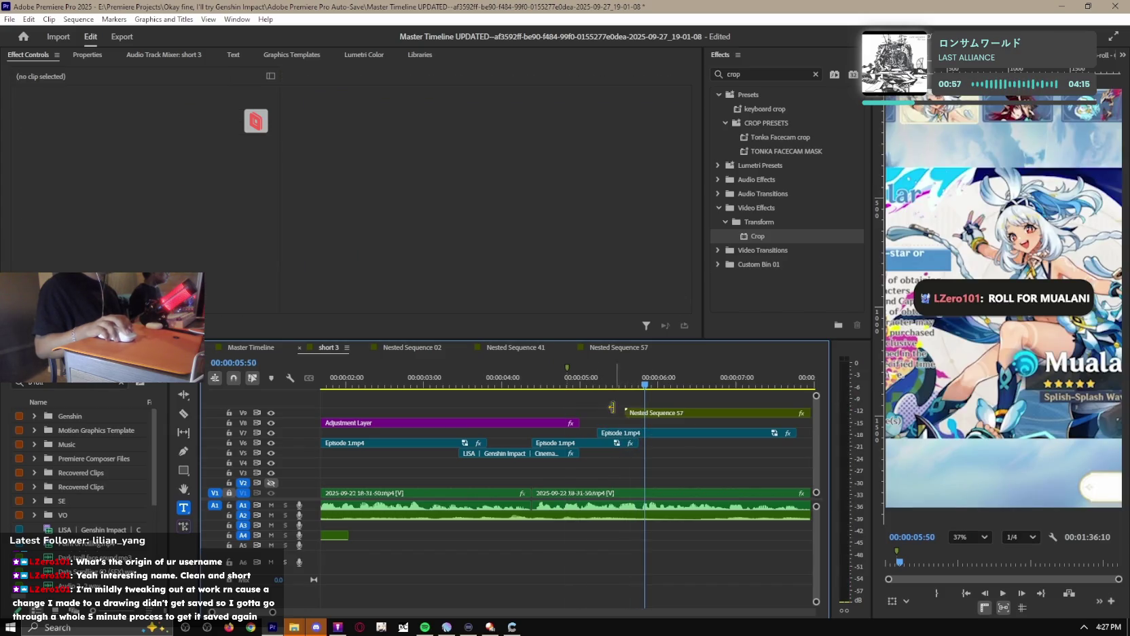
click(531, 383)
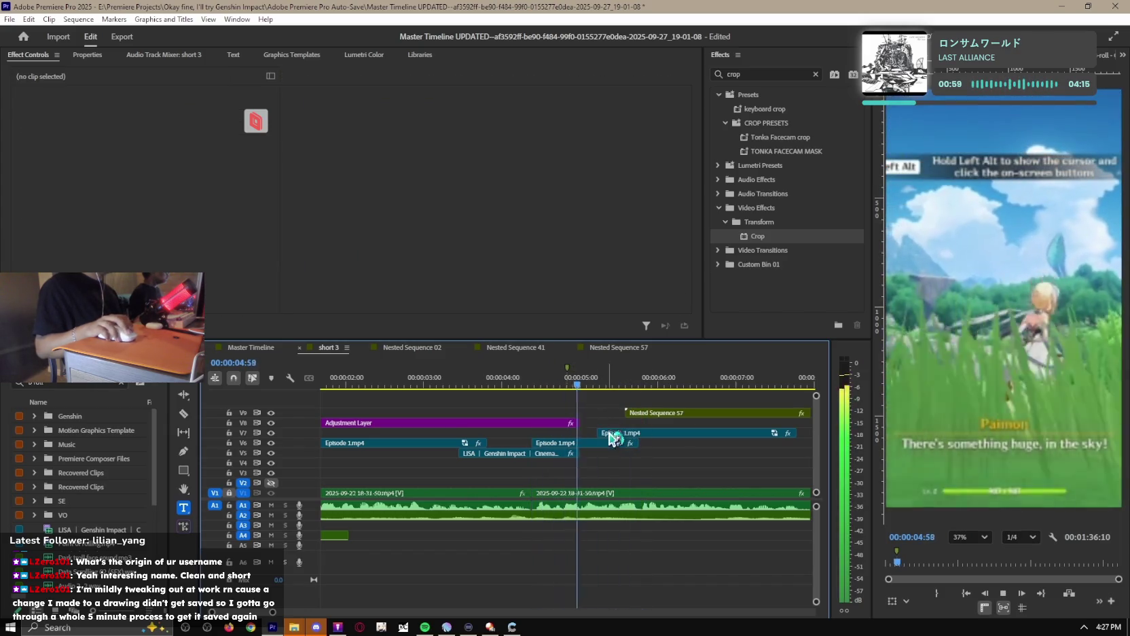
Set the V7 Episode 1.mp4 Position X to 199 and slide it slightly earlier.
click(611, 432)
click(605, 383)
drag(150, 116, 27, 116)
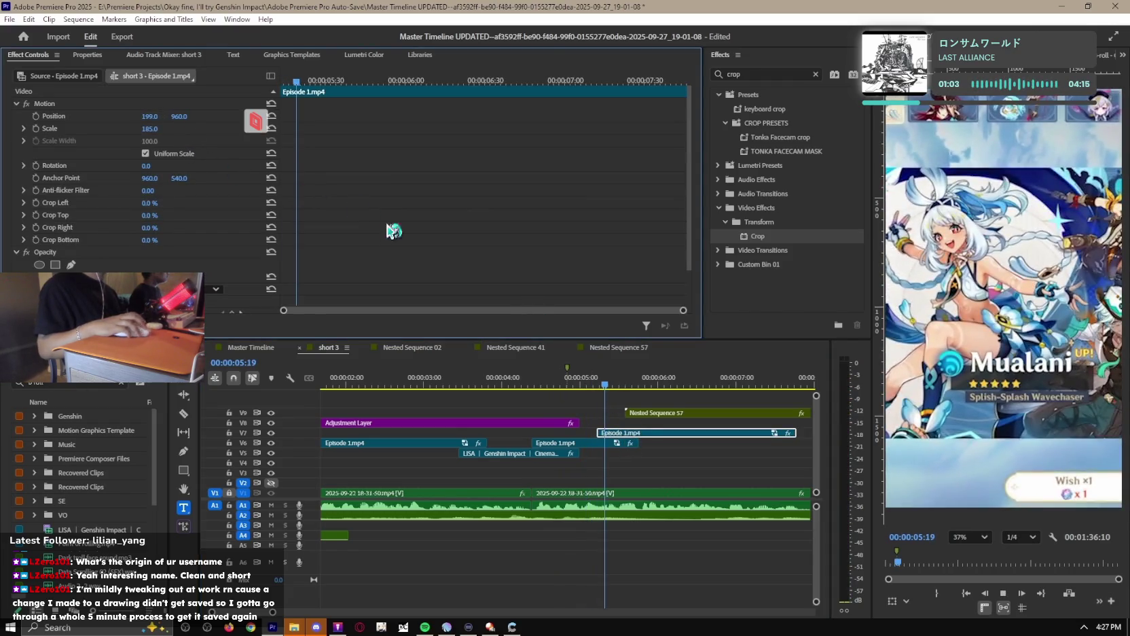
drag(649, 433, 563, 443)
key(minus)
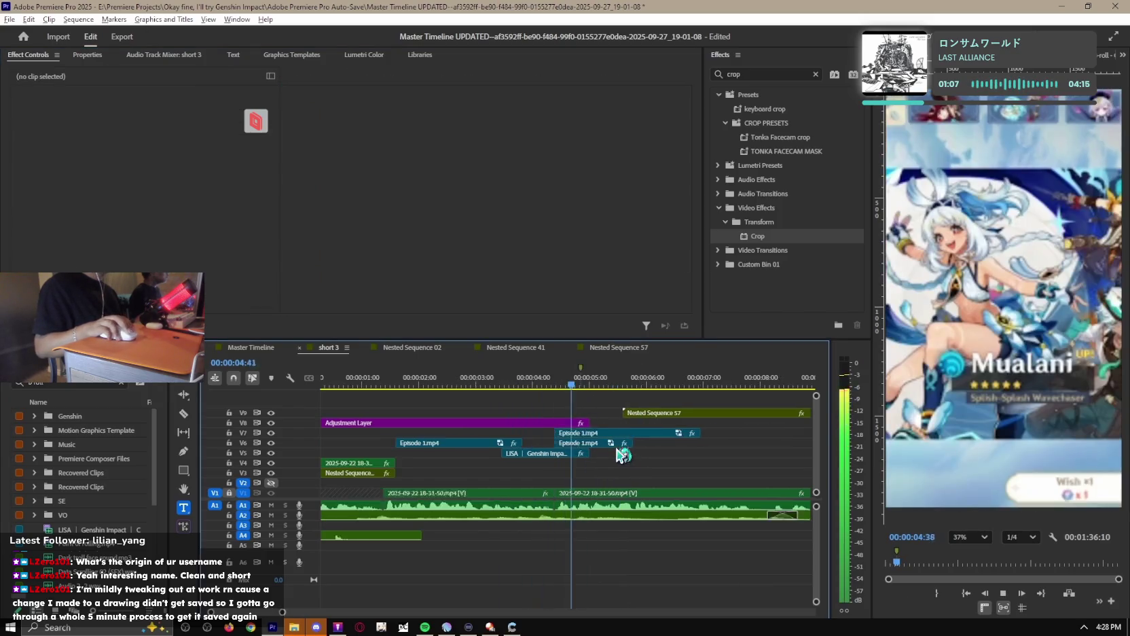
click(554, 436)
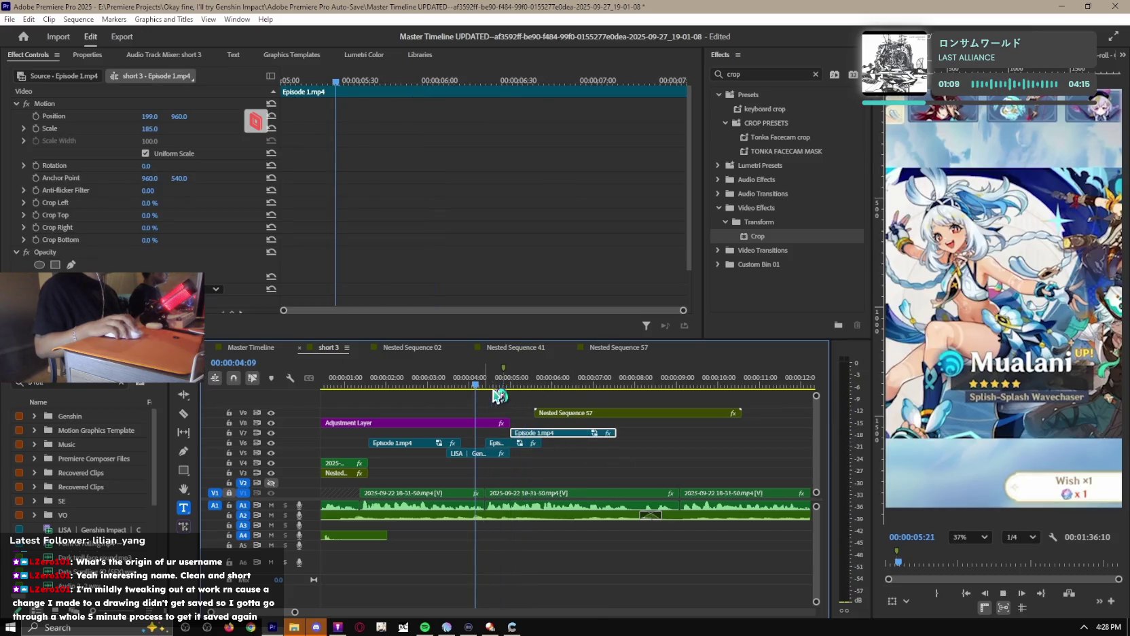
Line up Nested Sequence 57 with the start of the V7 Episode 1.mp4 clip and play it back.
key(equal)
click(565, 414)
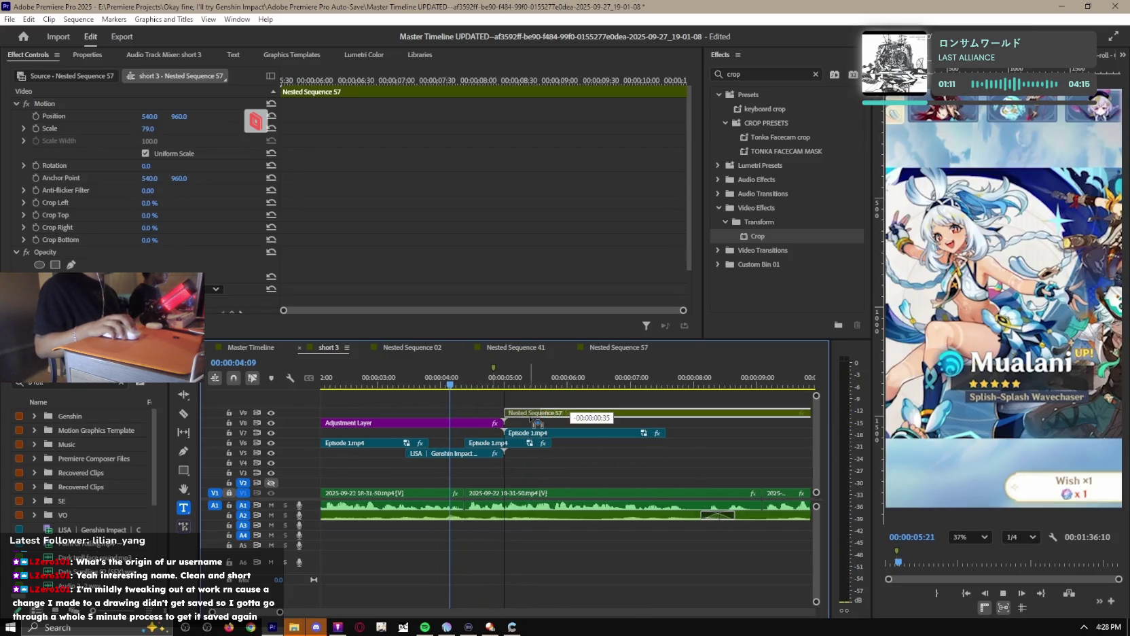
click(564, 446)
key(equal)
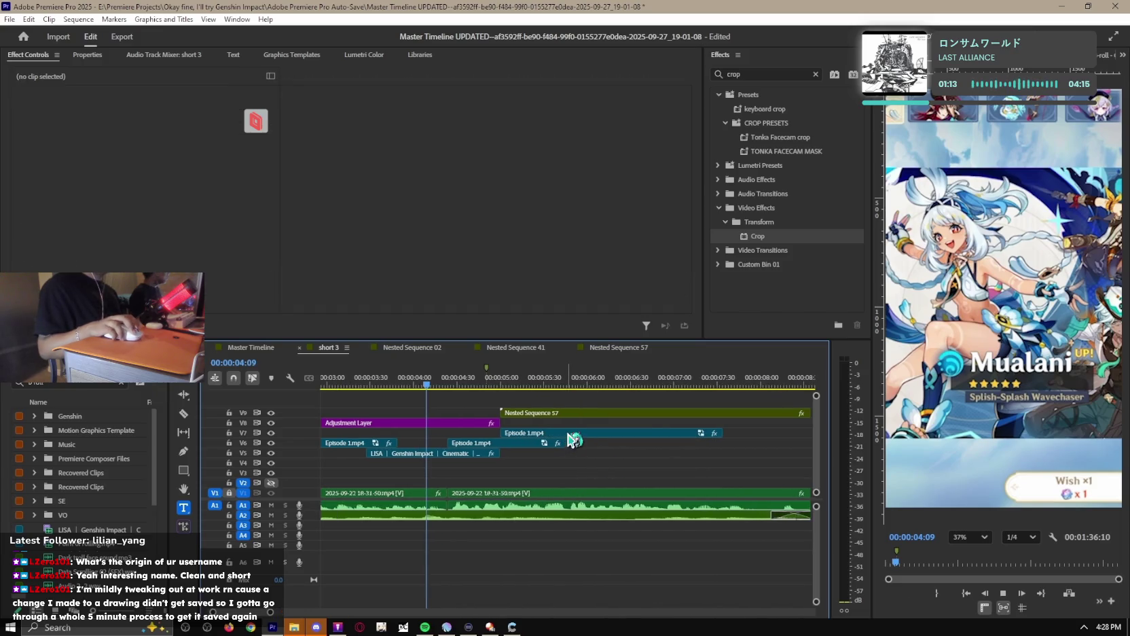
key(space)
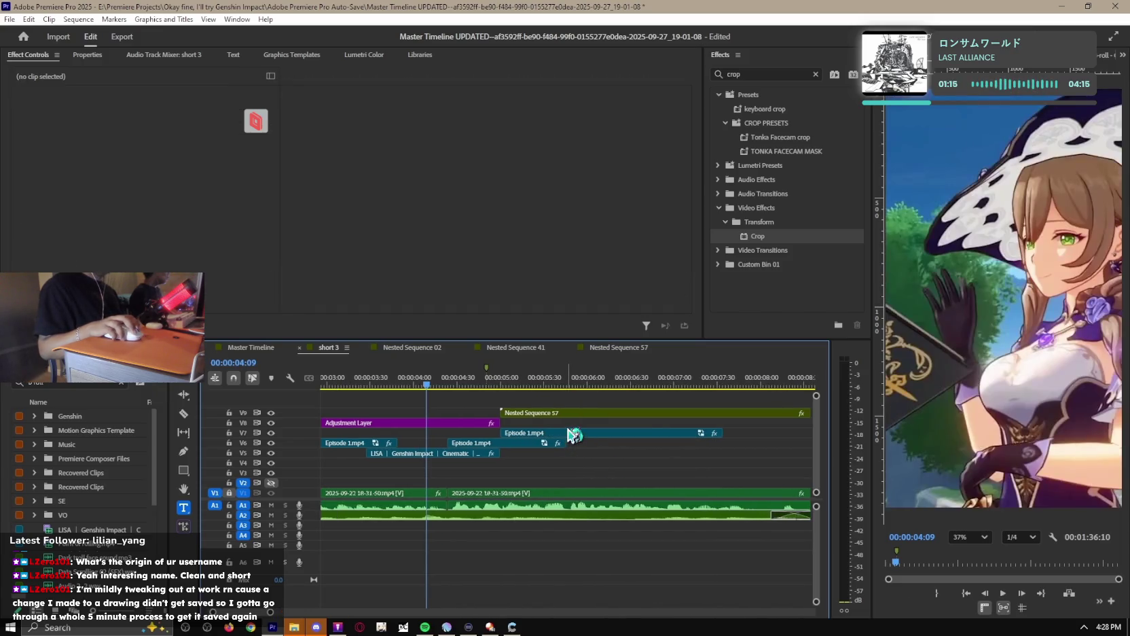
key(space)
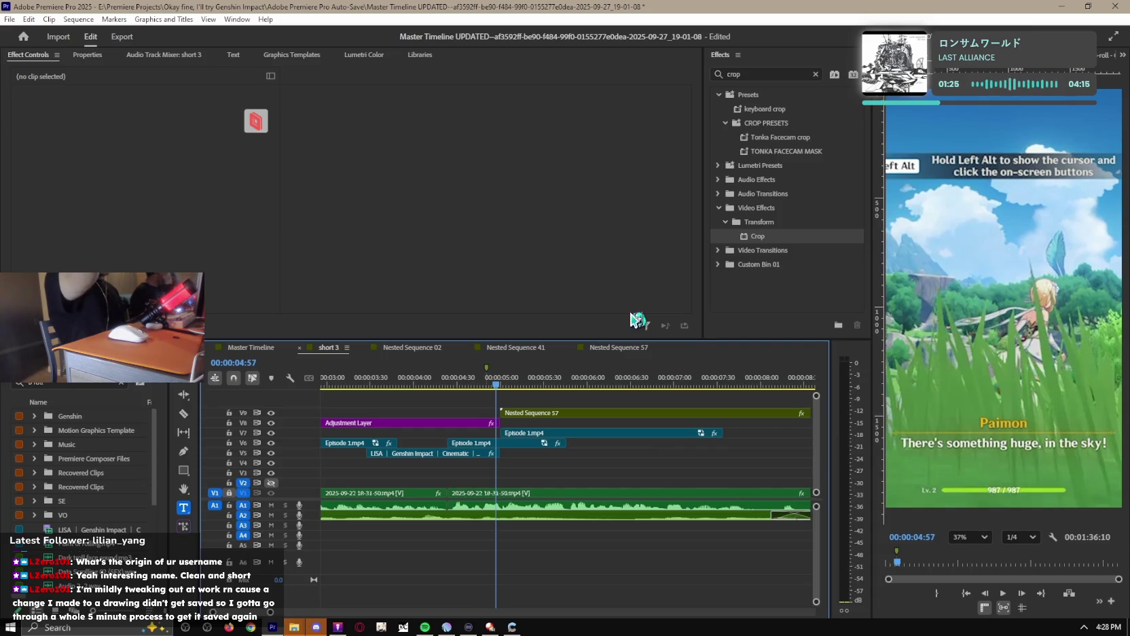
Nudge the tag slightly later, replay from 4:49, then undo the nudge.
click(477, 384)
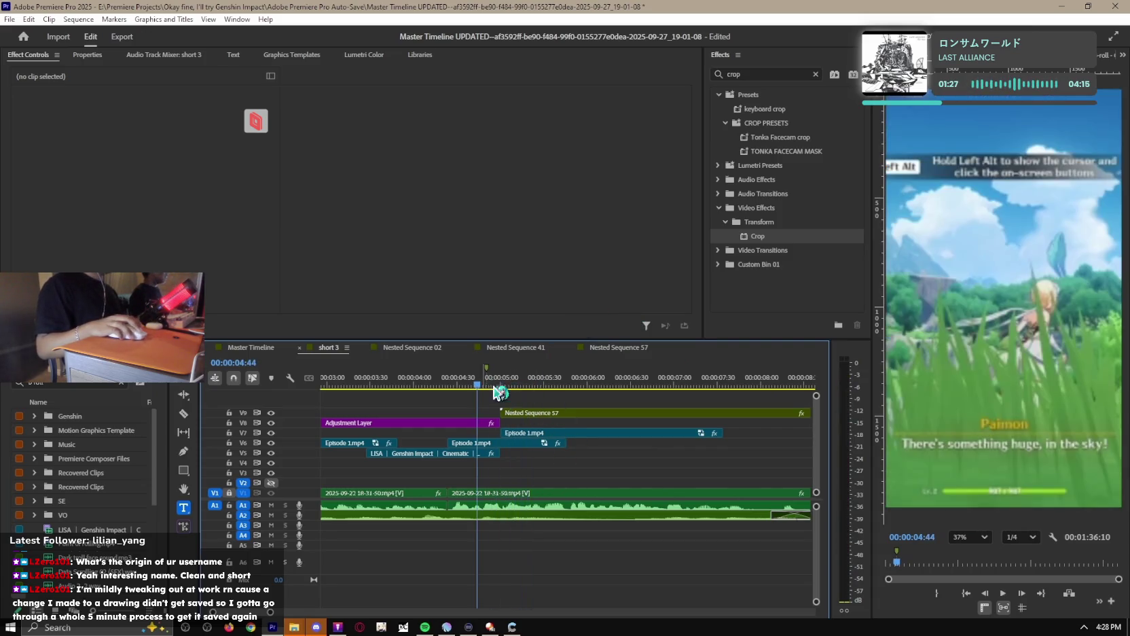
click(553, 422)
key(space)
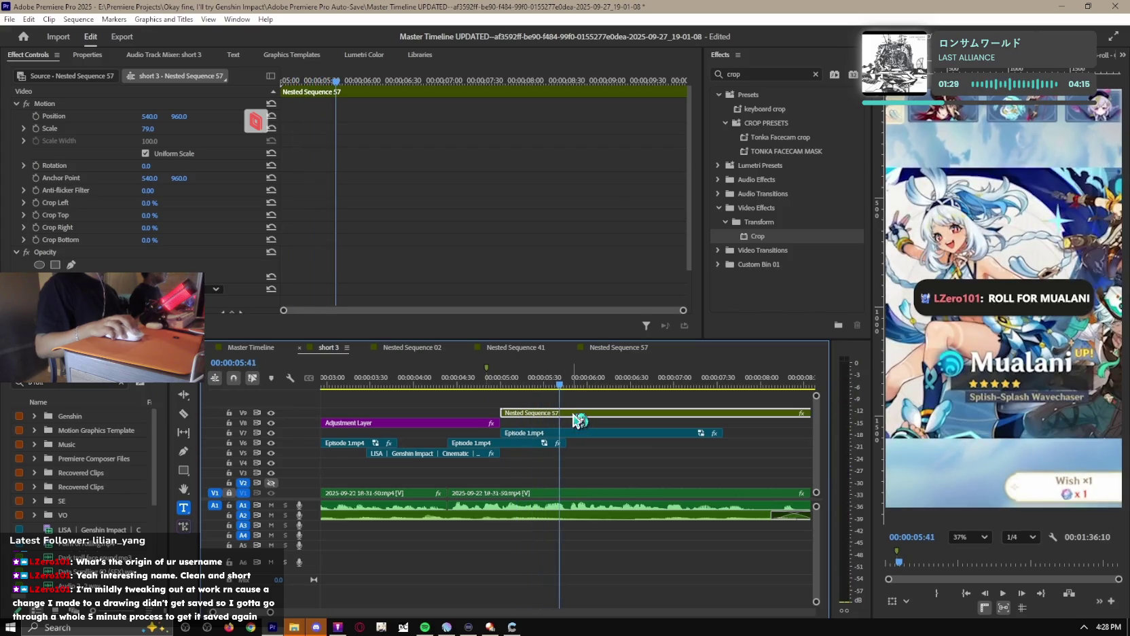
drag(550, 412, 568, 413)
click(484, 385)
key(space)
key(space)
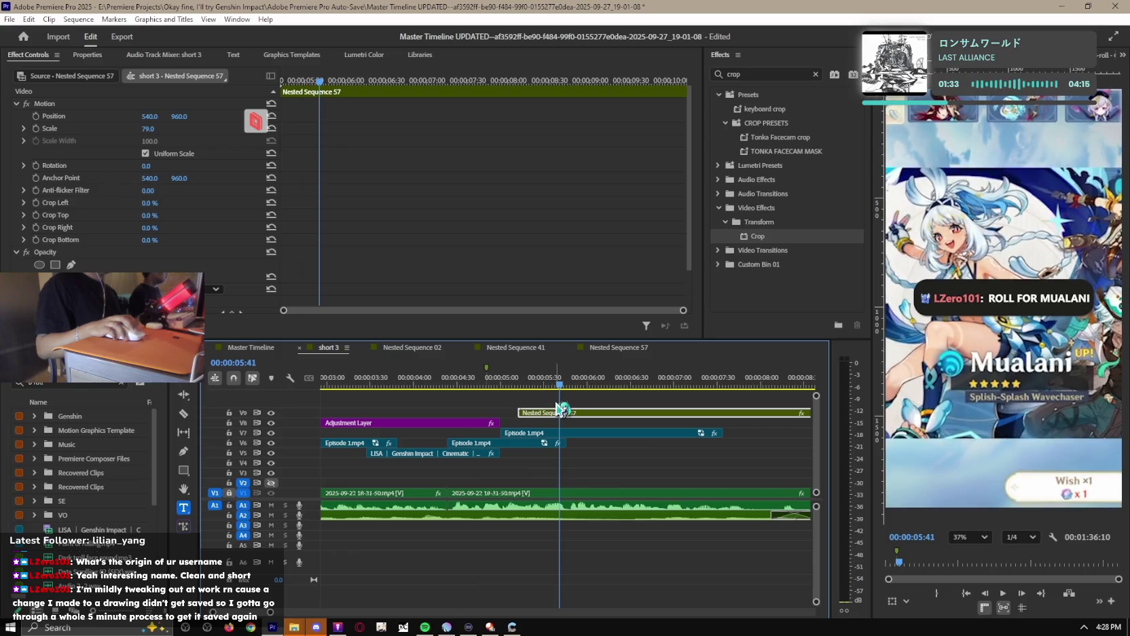
key(ctrl+z)
Select the Nested Sequence 57 tag and highlight the old Effects search term.
click(505, 385)
click(550, 412)
key(shift+7)
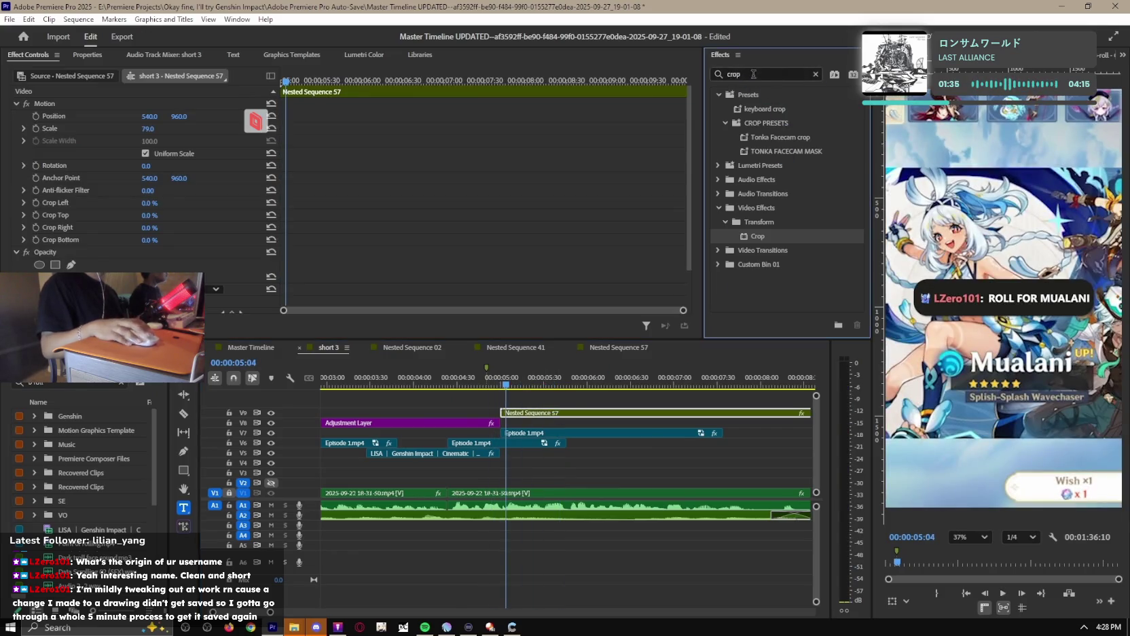
Search effects for 'POP', apply Lava's Bouncy Pop In to Nested Sequence 57, and preview from 5:03.
text(POP)
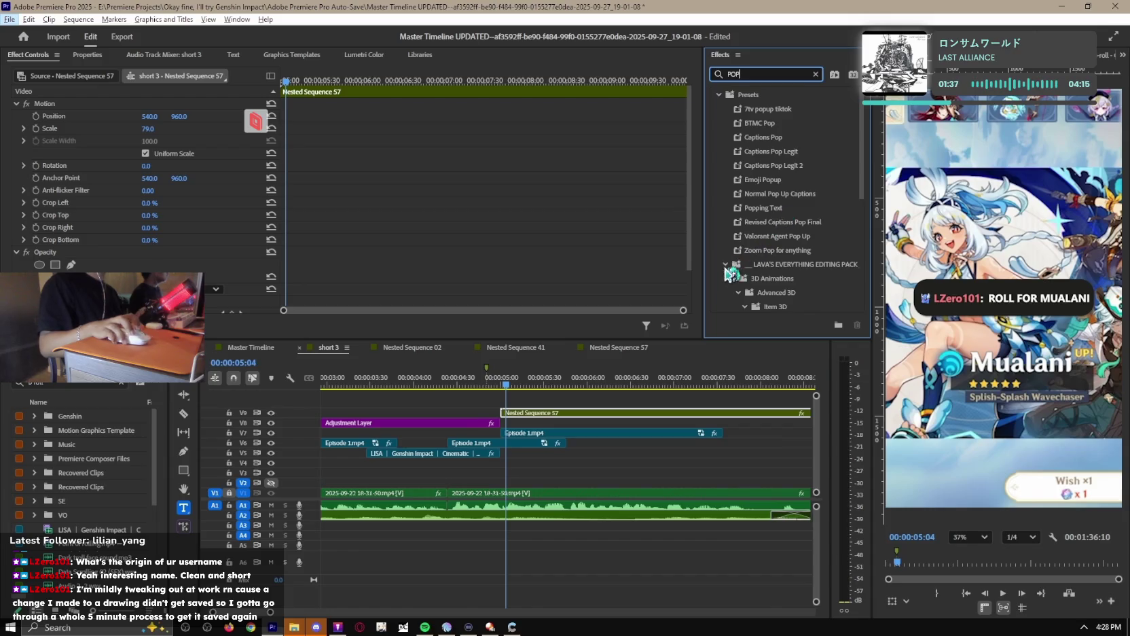
scroll(781, 207, down, 3)
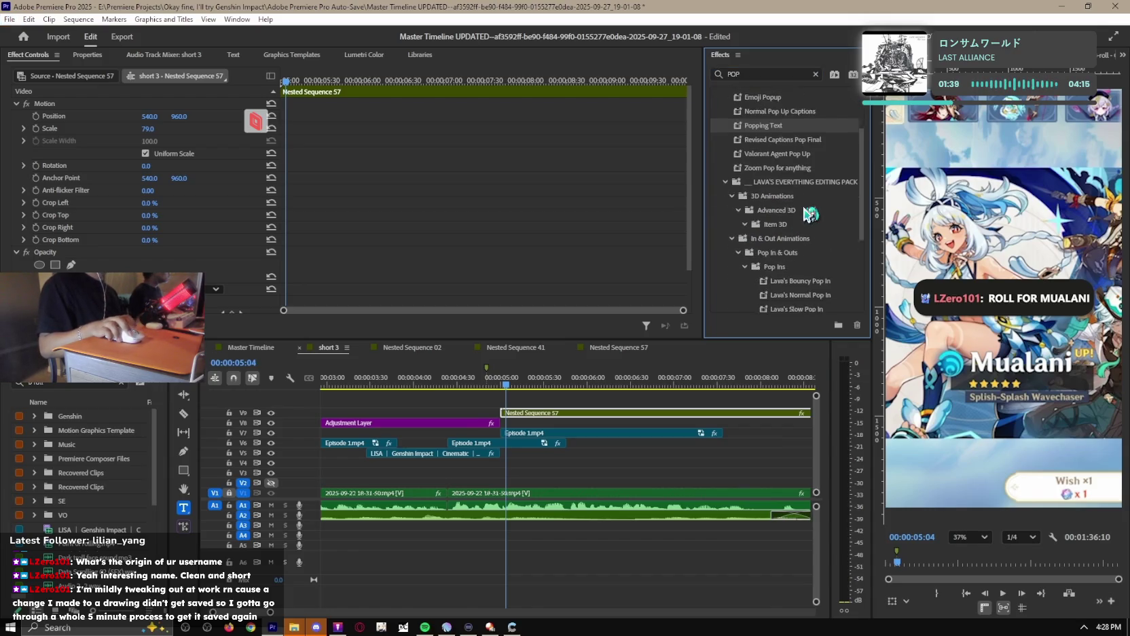
scroll(815, 227, down, 3)
drag(800, 233, 571, 413)
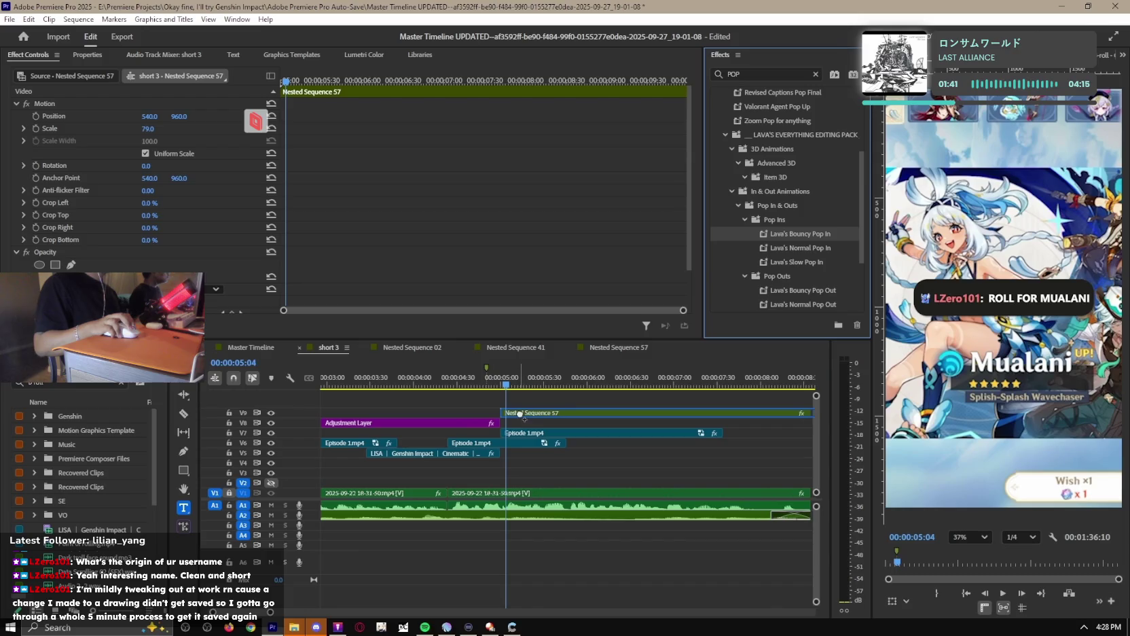
click(494, 386)
key(space)
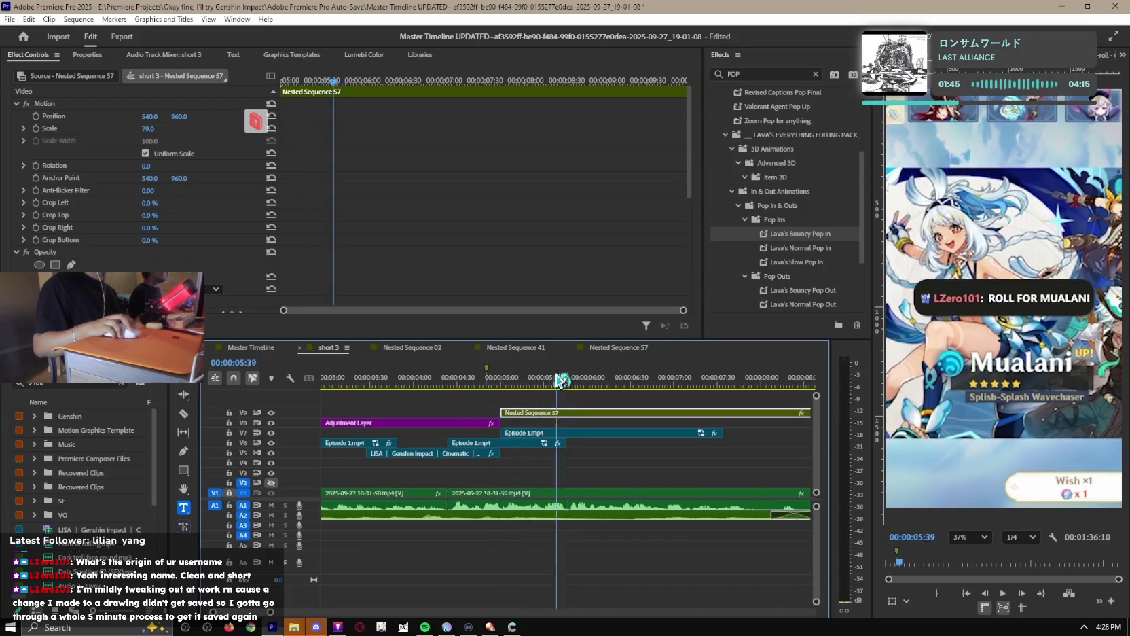
key(Home)
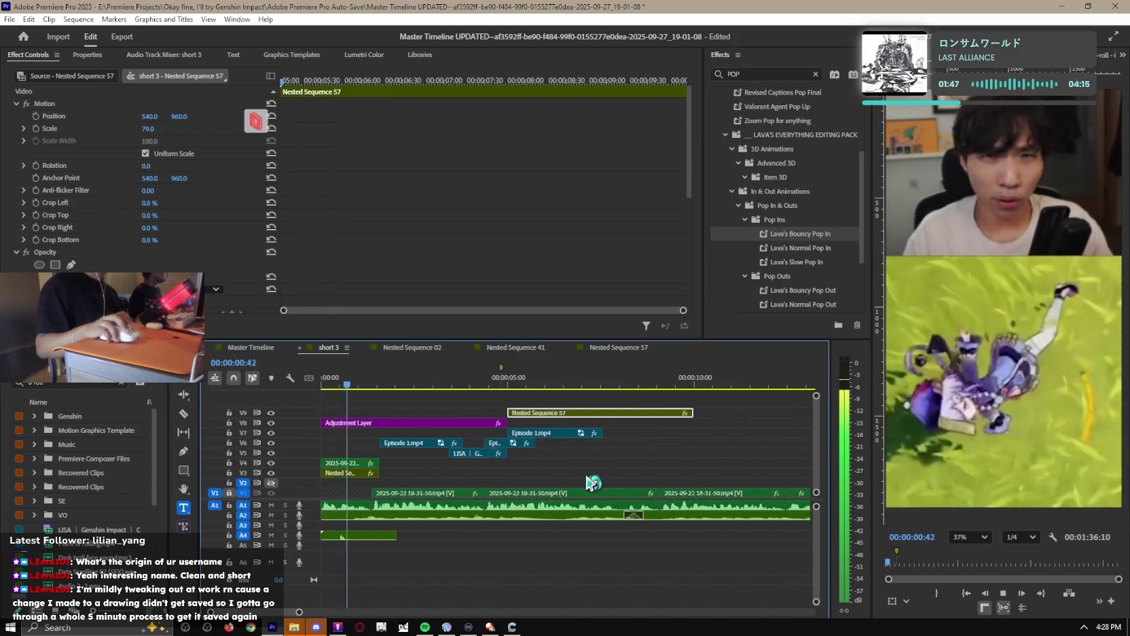
scroll(615, 474, down, 3)
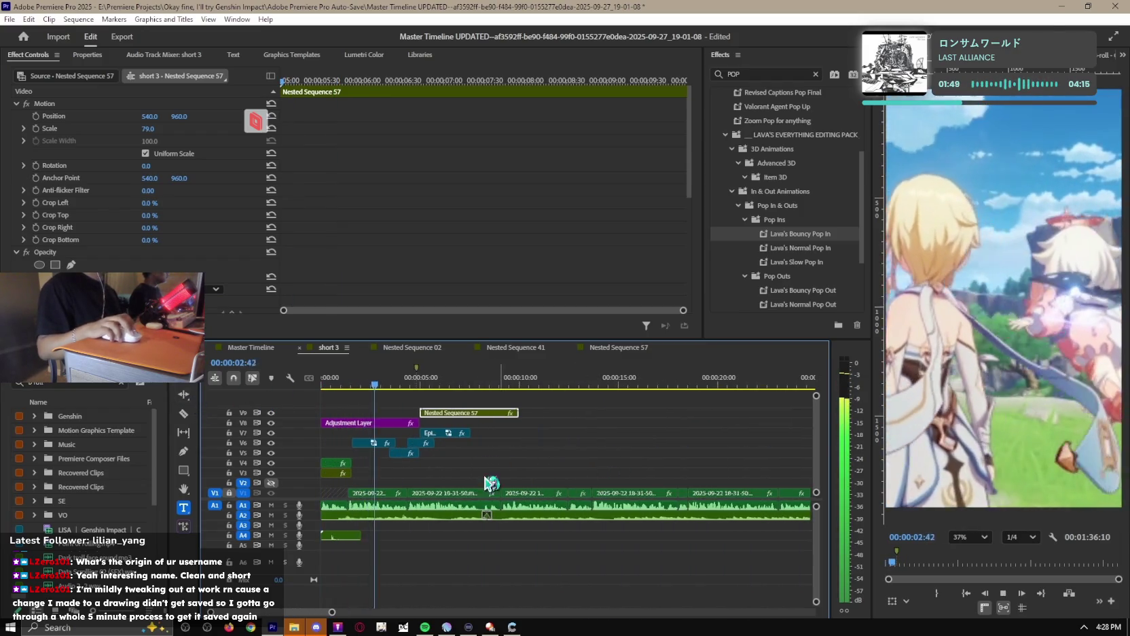
scroll(407, 448, up, 2)
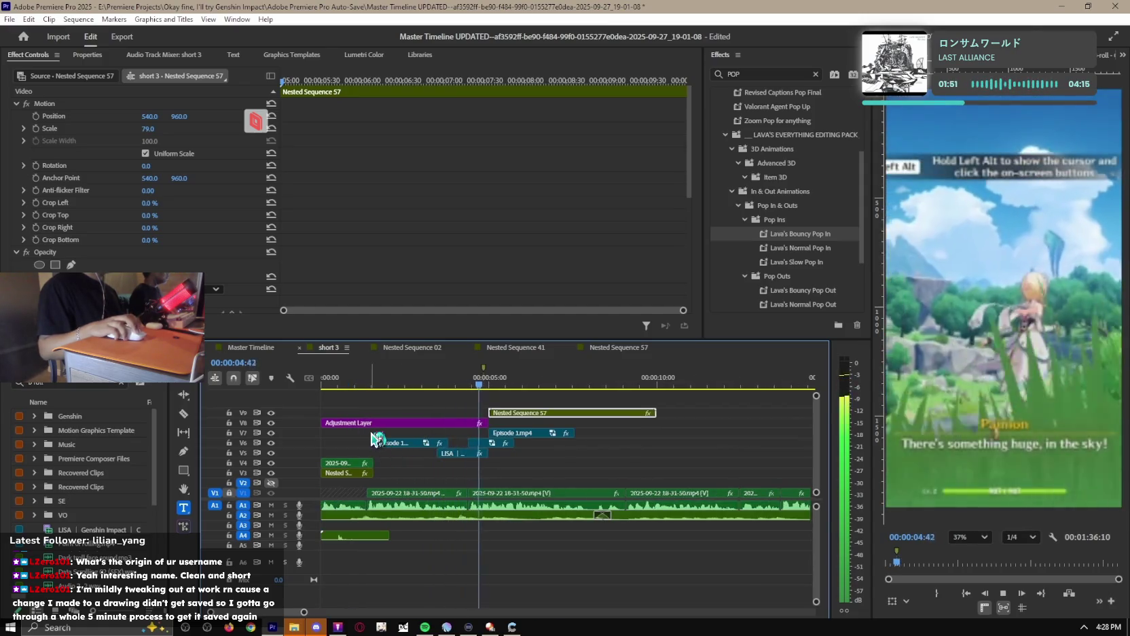
scroll(436, 462, up, 2)
key(space)
key(space)
drag(479, 385, 434, 386)
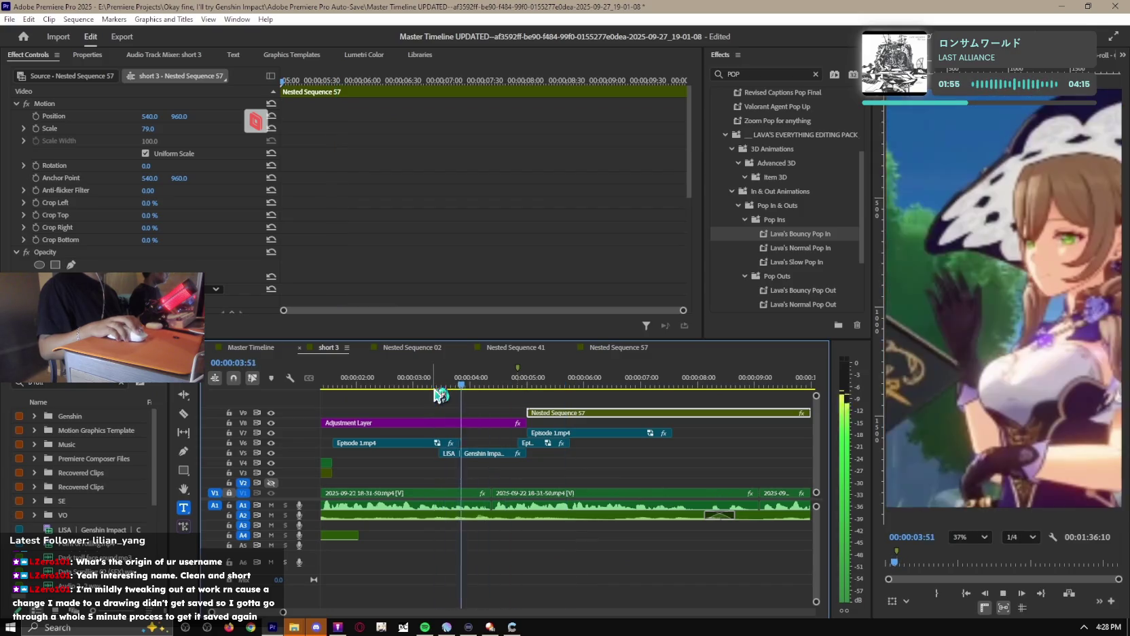
scroll(461, 401, up, 1)
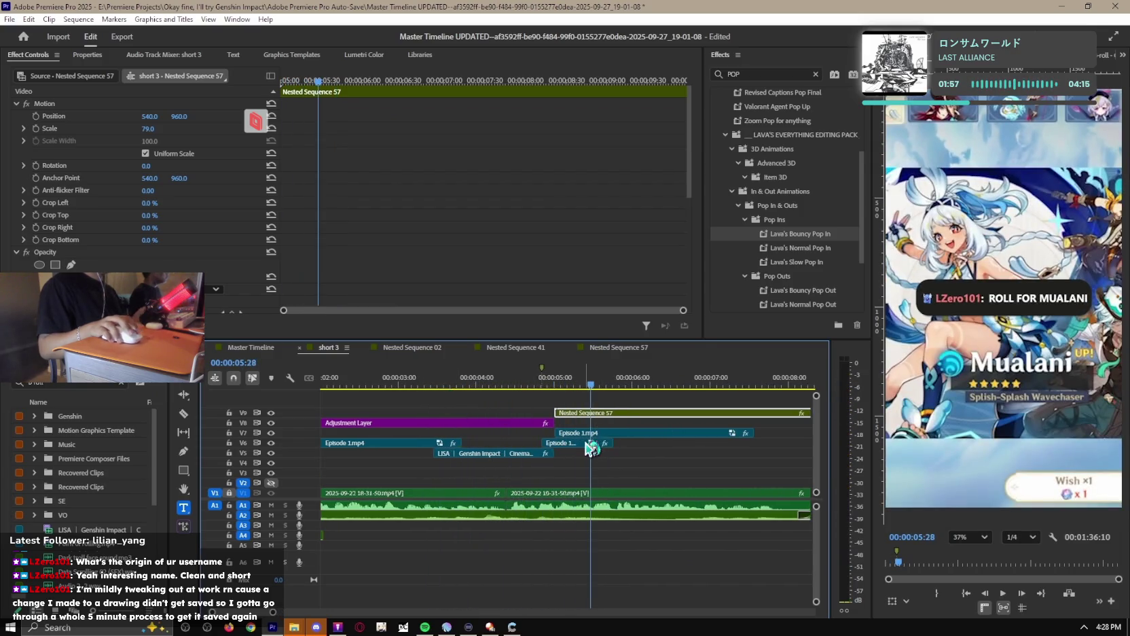
drag(563, 385, 518, 386)
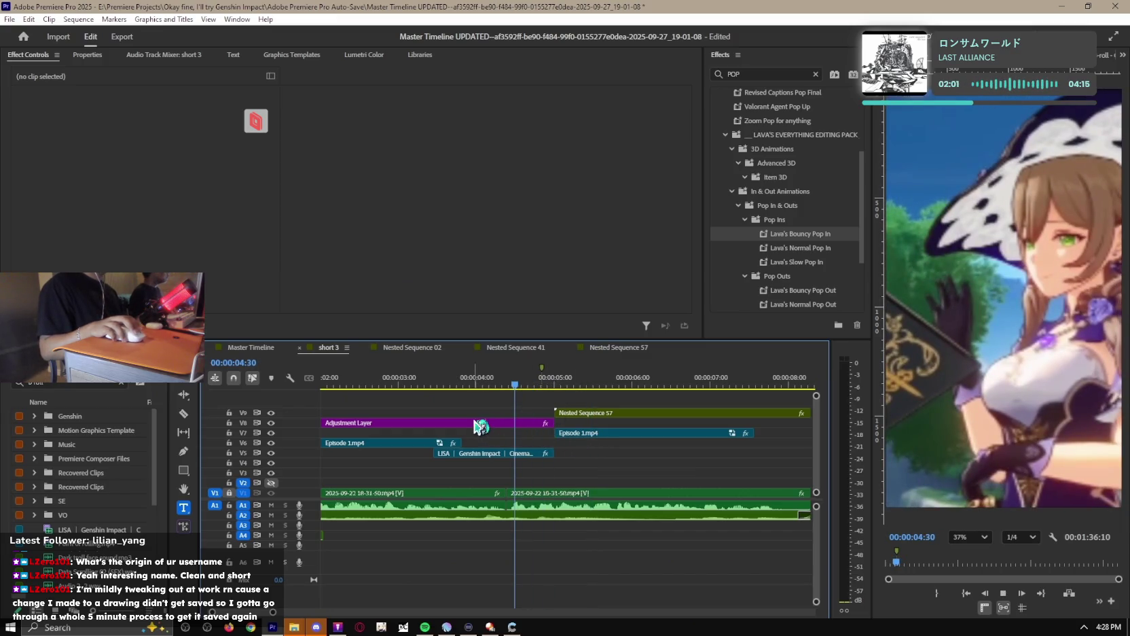
mouse_move(577, 459)
mouse_down()
mouse_move(680, 455)
mouse_move(493, 419)
mouse_up()
key(space)
mouse_move(582, 454)
mouse_down()
mouse_move(598, 455)
mouse_move(500, 390)
mouse_up()
key(space)
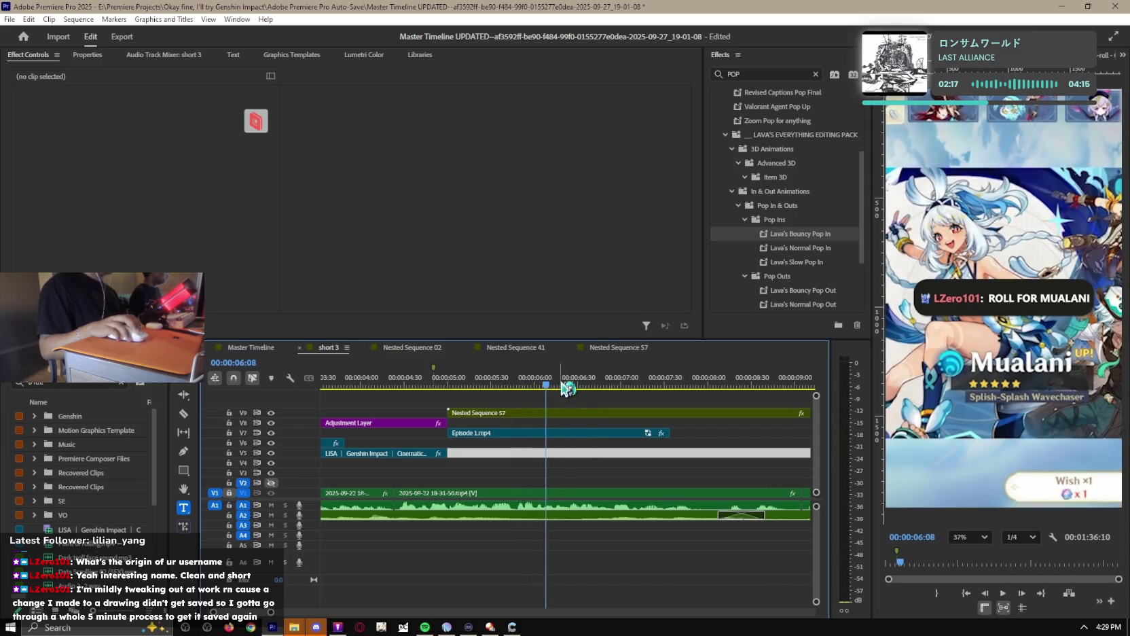
drag(567, 387, 502, 383)
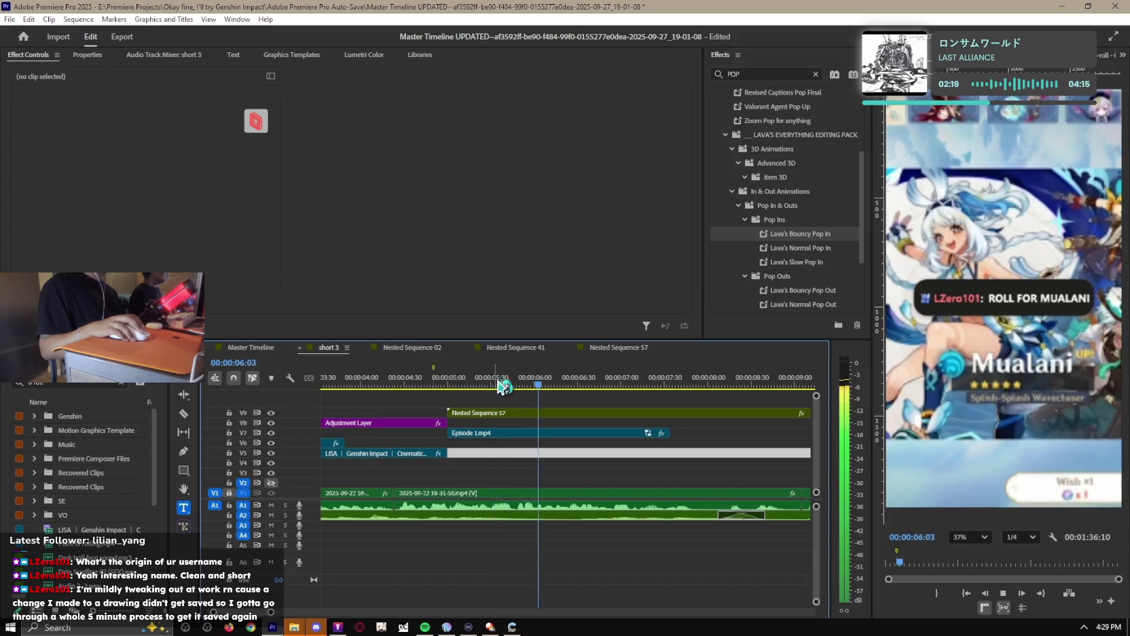
click(556, 385)
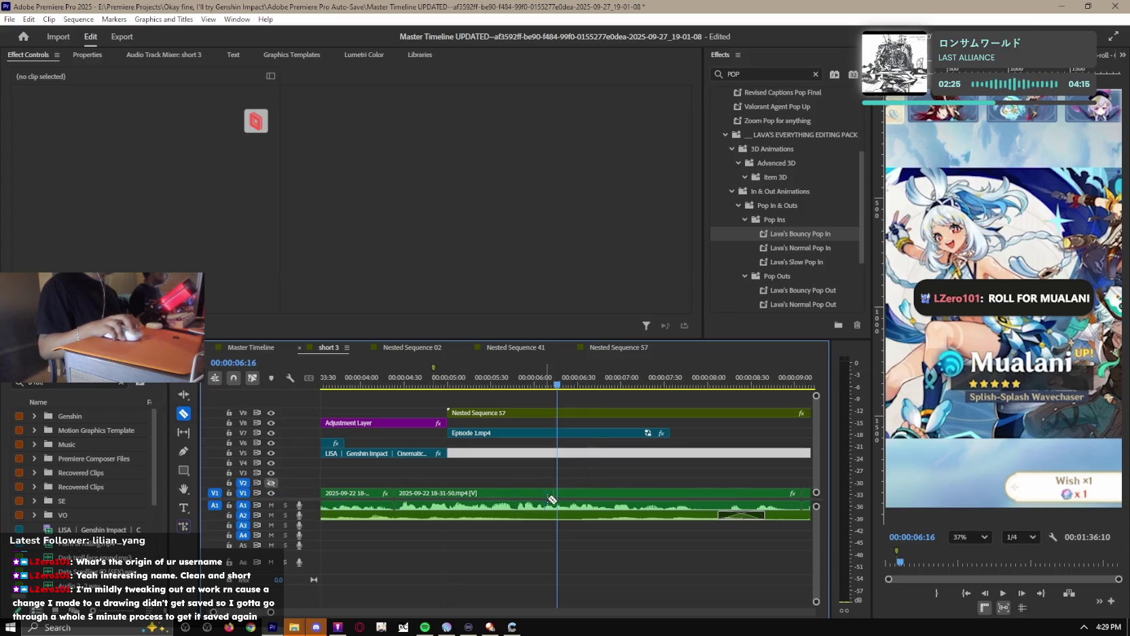
key(minus)
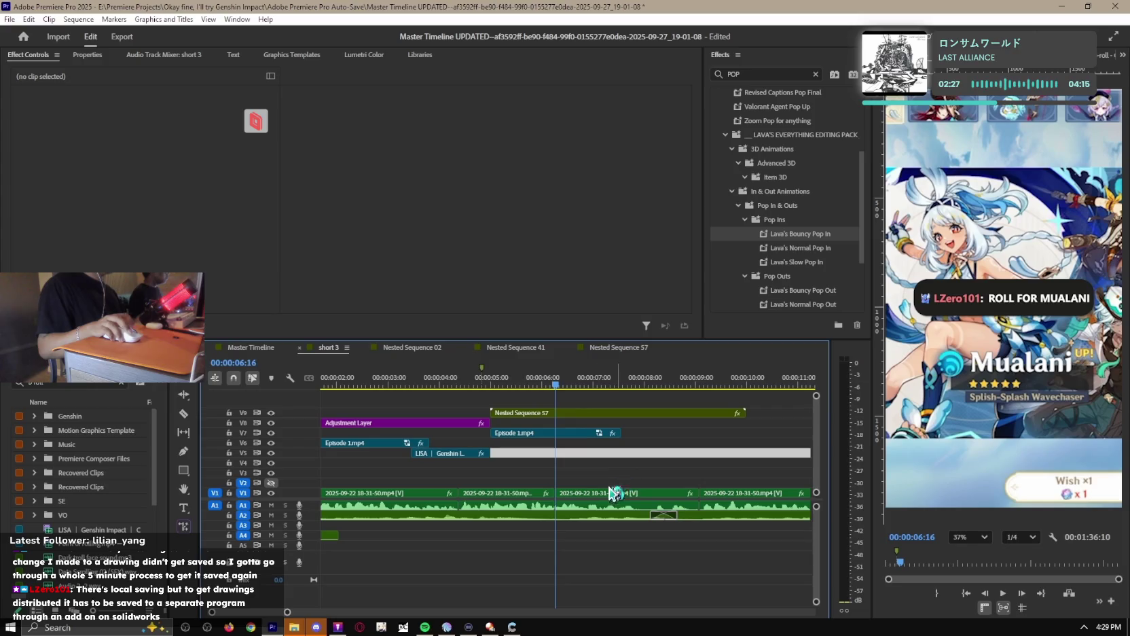
Lift the 06:00–08:40 gameplay section from V1 onto a new V10 track and replay it.
drag(597, 500, 594, 403)
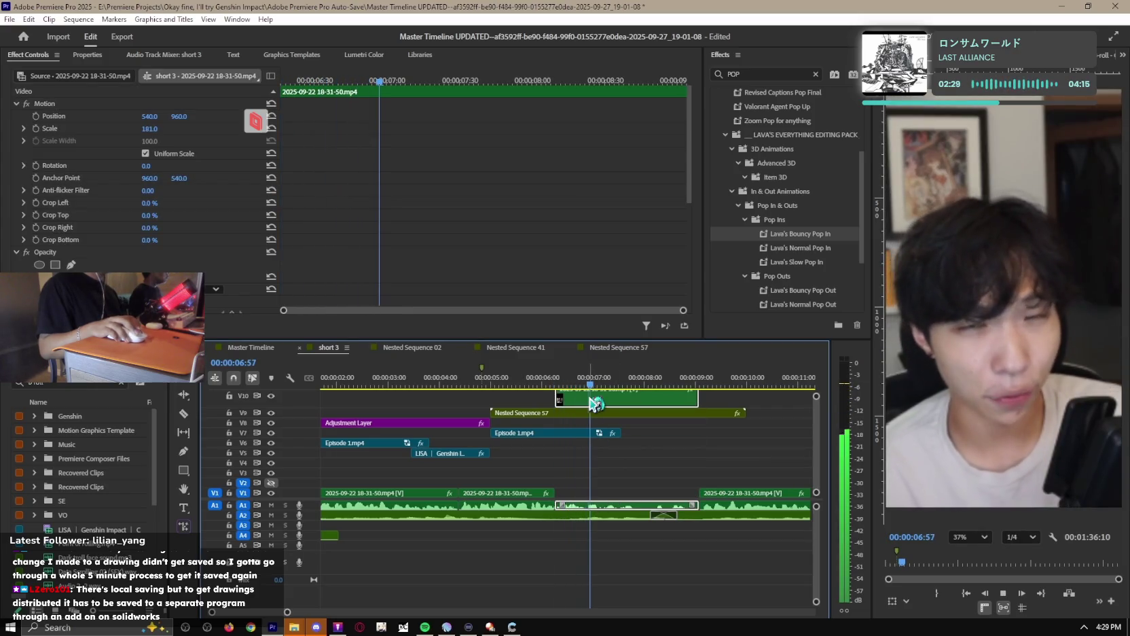
key(space)
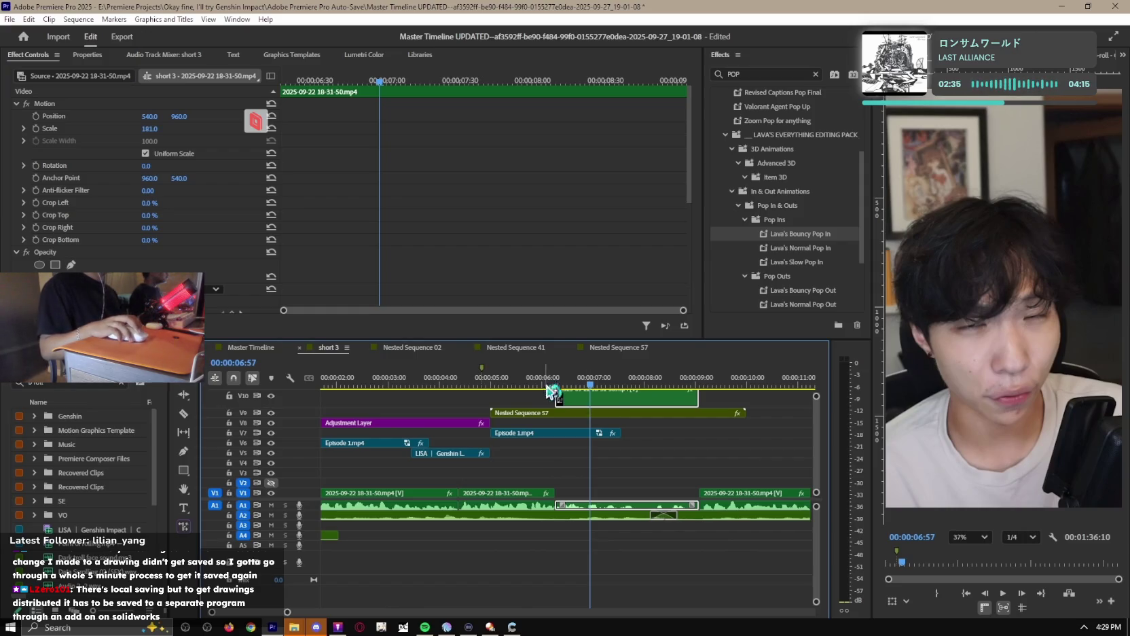
click(719, 453)
key(space)
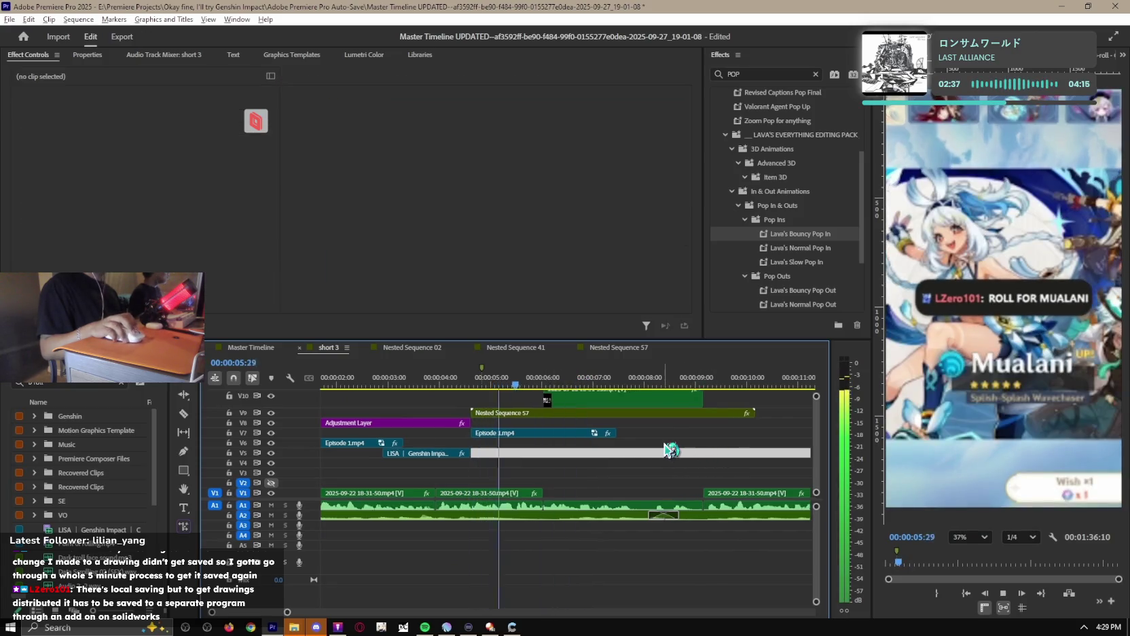
Apply Lava's Distant Drop Shadow to Nested Sequence 57 and preview it.
scroll(671, 449, up, 1)
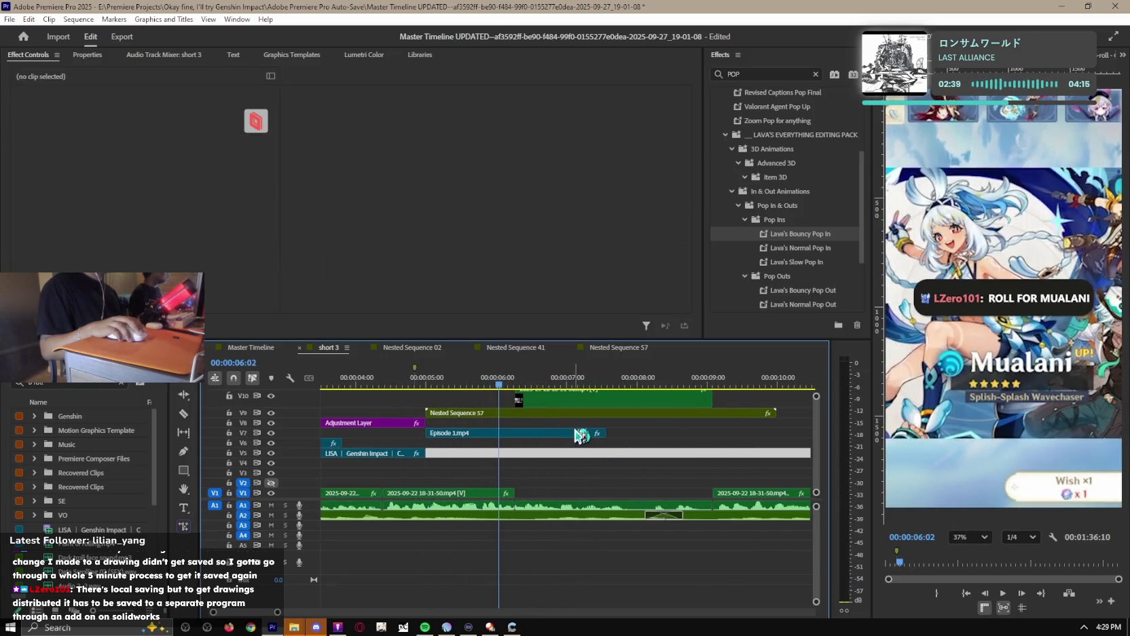
click(503, 414)
click(754, 74)
text(DISTAN)
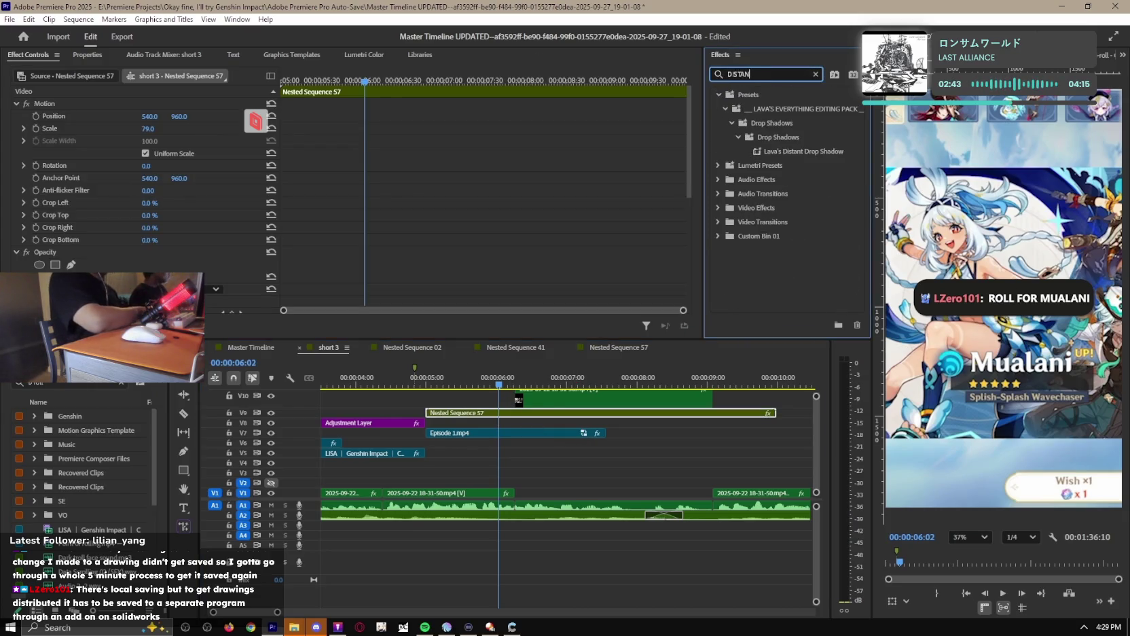
text(T)
drag(825, 150, 523, 411)
key(space)
Undo the move so the gameplay clip returns from V10 to V1.
click(537, 397)
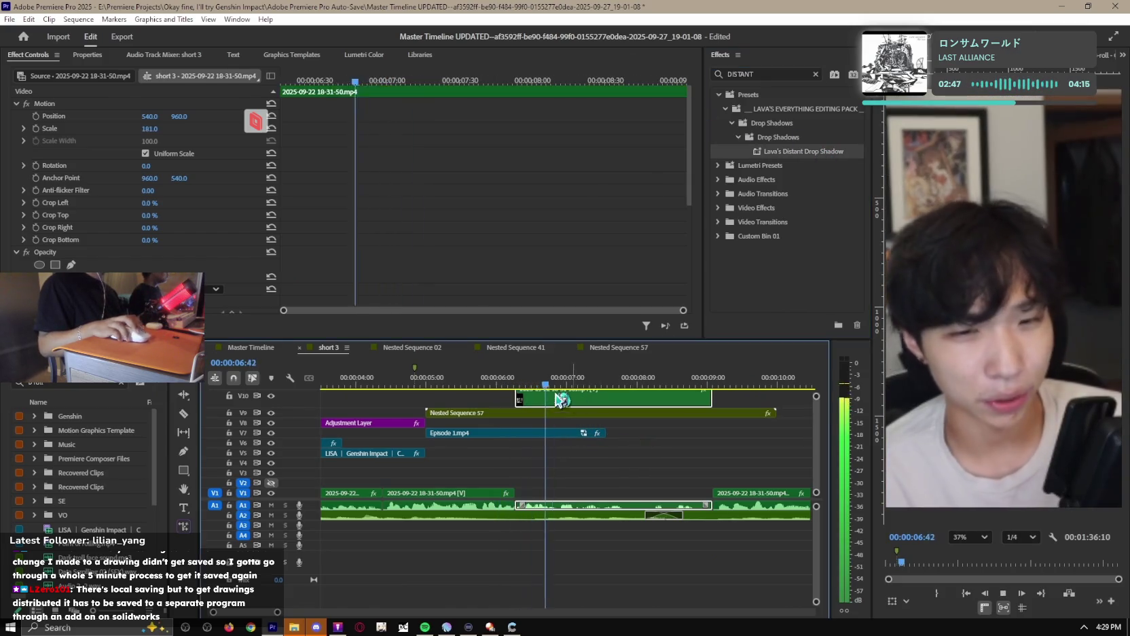
click(410, 386)
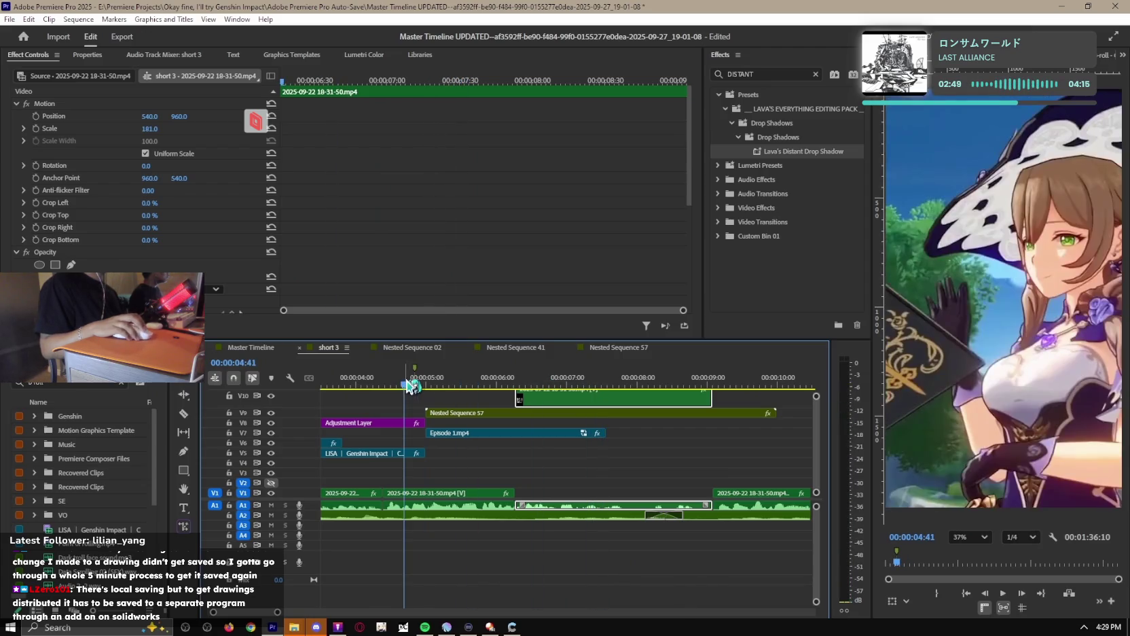
key(ctrl+z)
key(ctrl+shift+z)
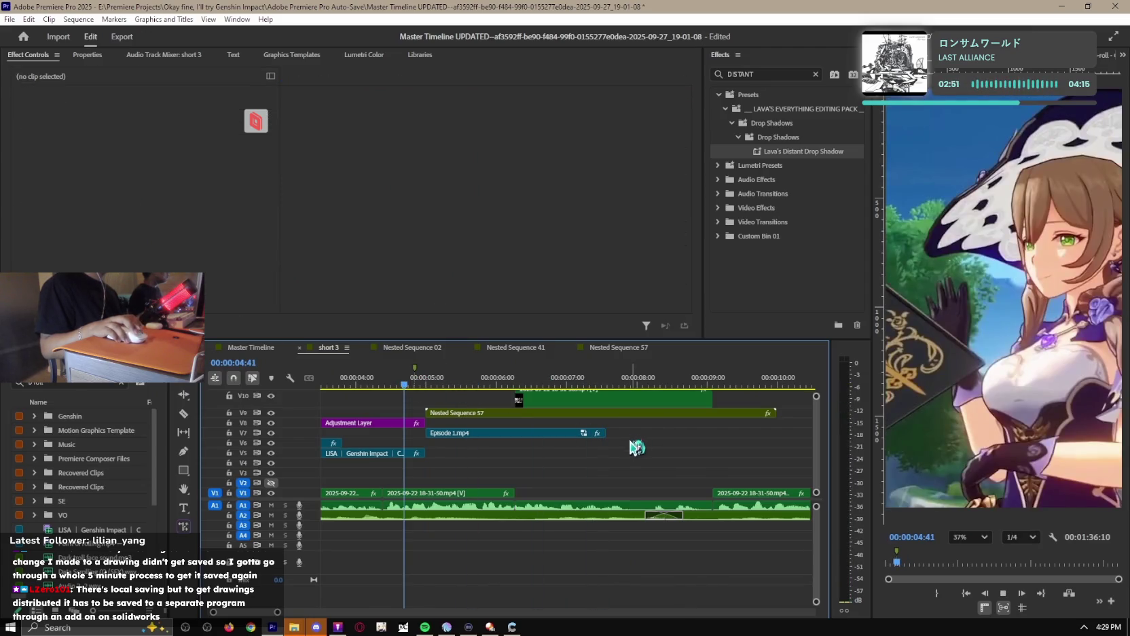
key(ctrl+z)
click(622, 470)
Play back from 4:41 to review the shadowed chat tag.
scroll(621, 471, down, 2)
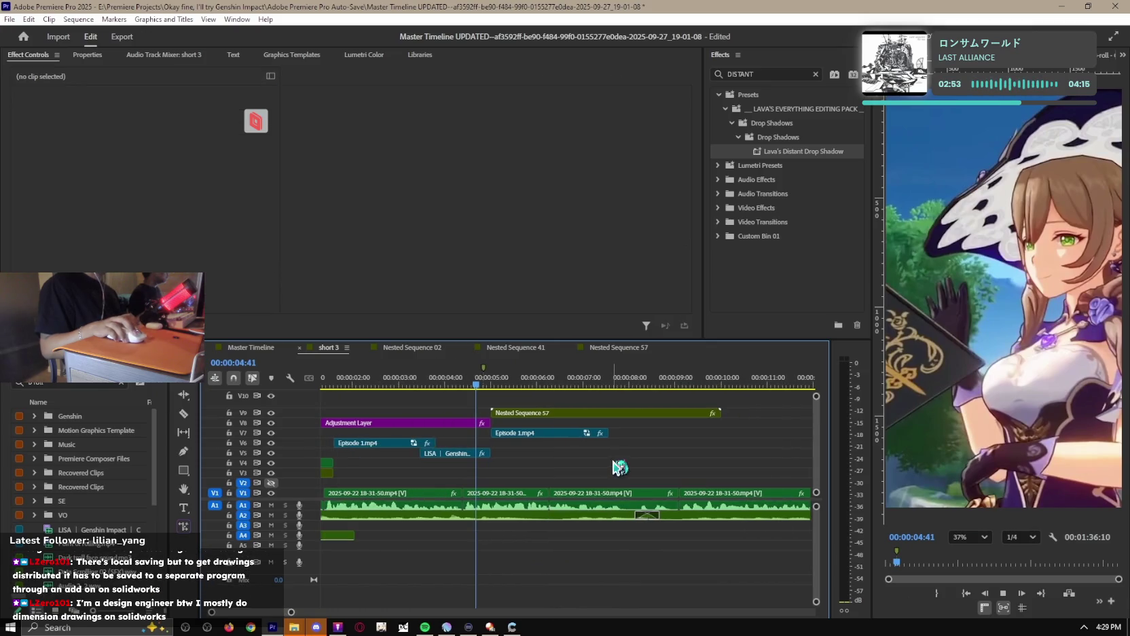
key(space)
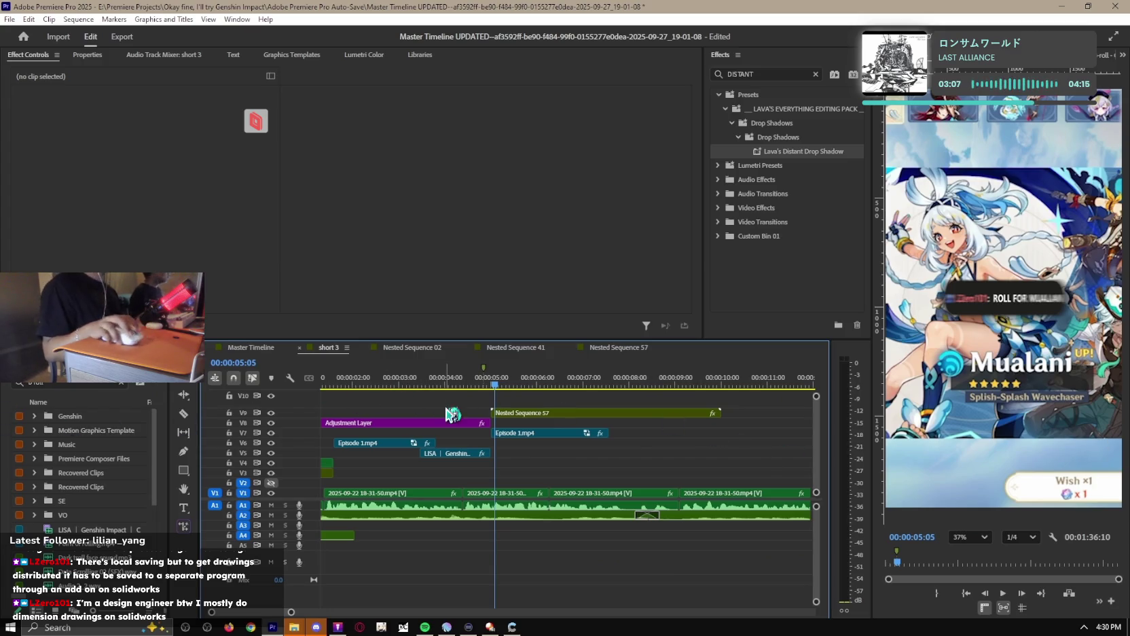
key(space)
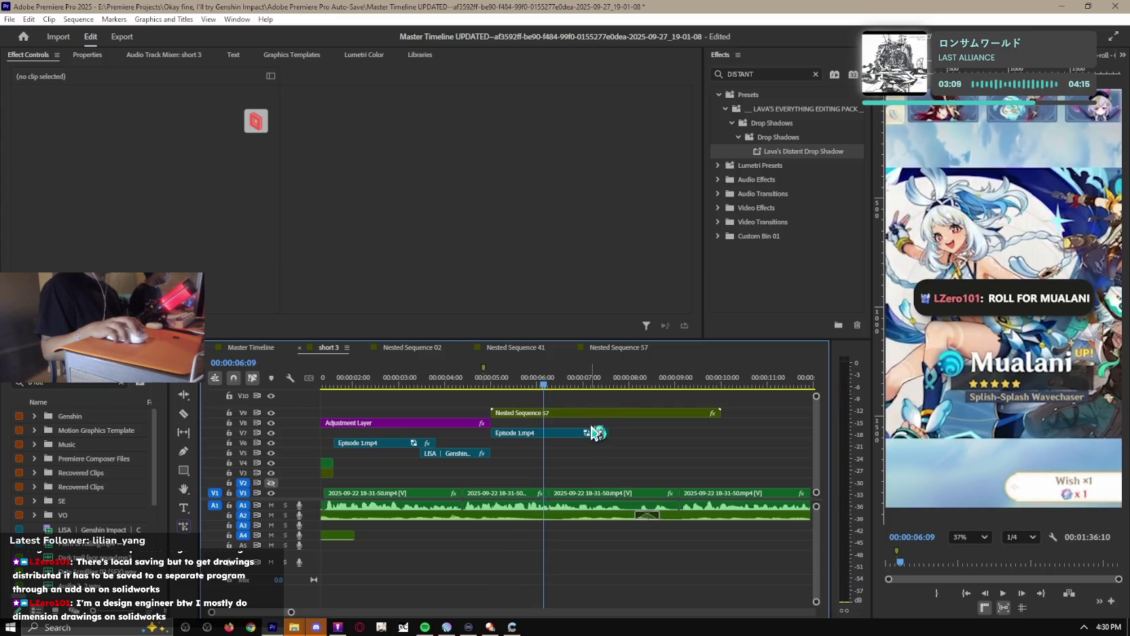
key(space)
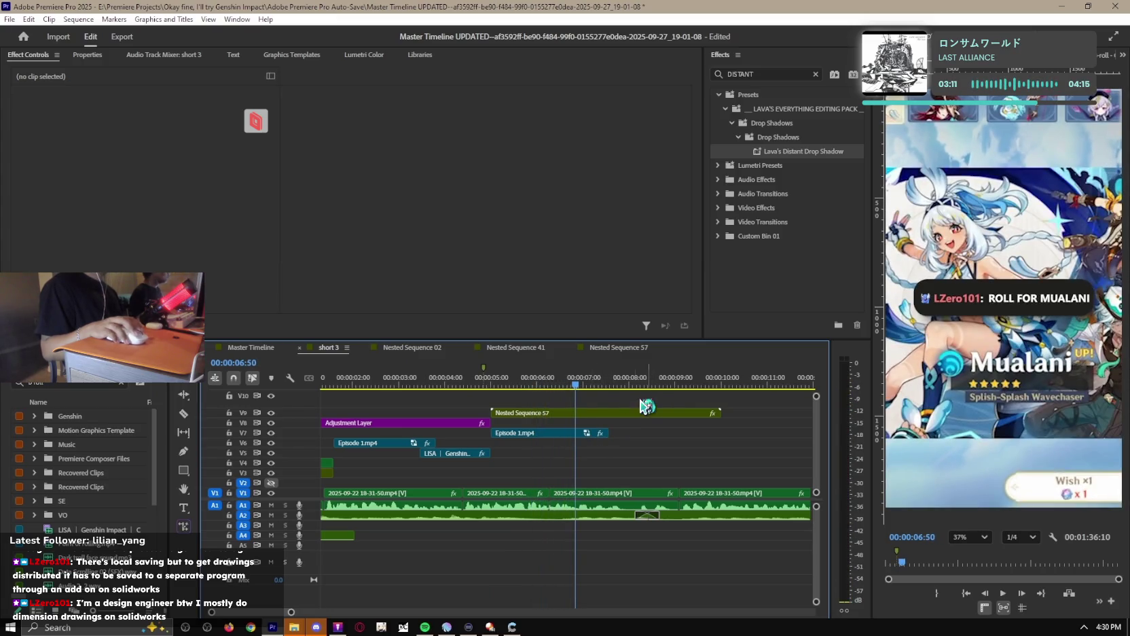
Replay the tag entrance and split Nested Sequence 57 at about 6:51.
alt+scroll(576, 435, up, 2)
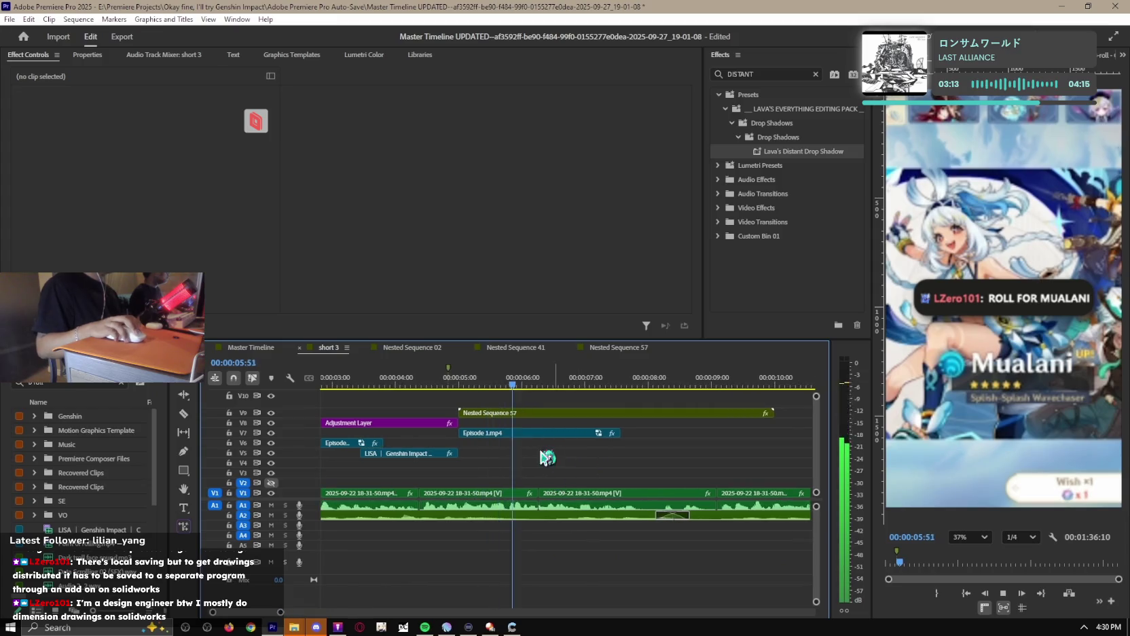
click(571, 413)
key(Up)
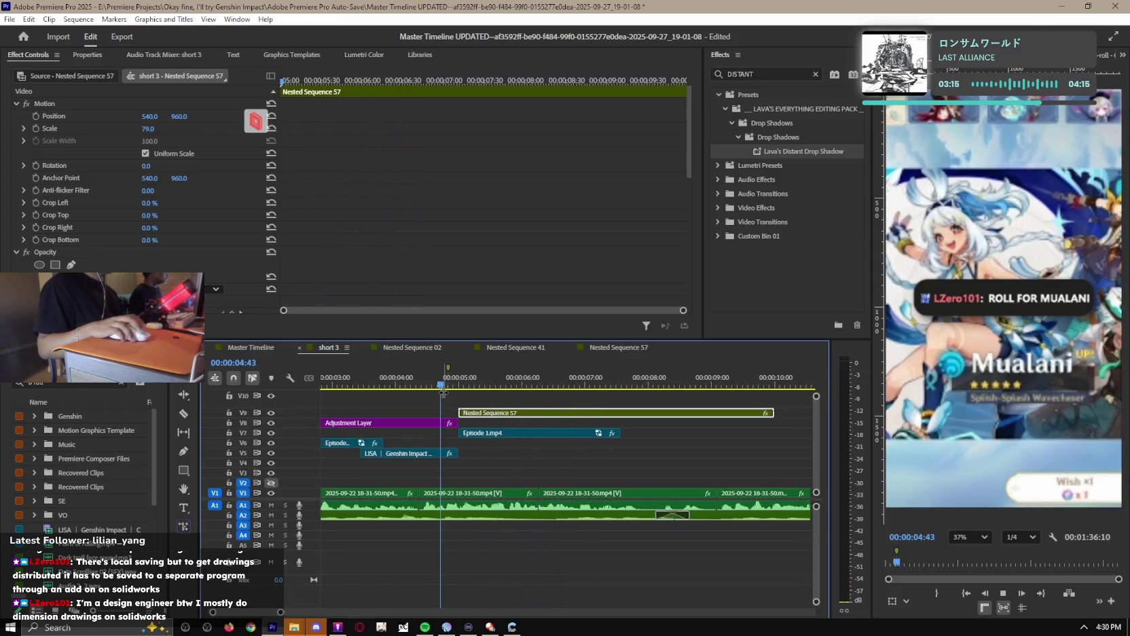
alt+scroll(562, 465, up, 1)
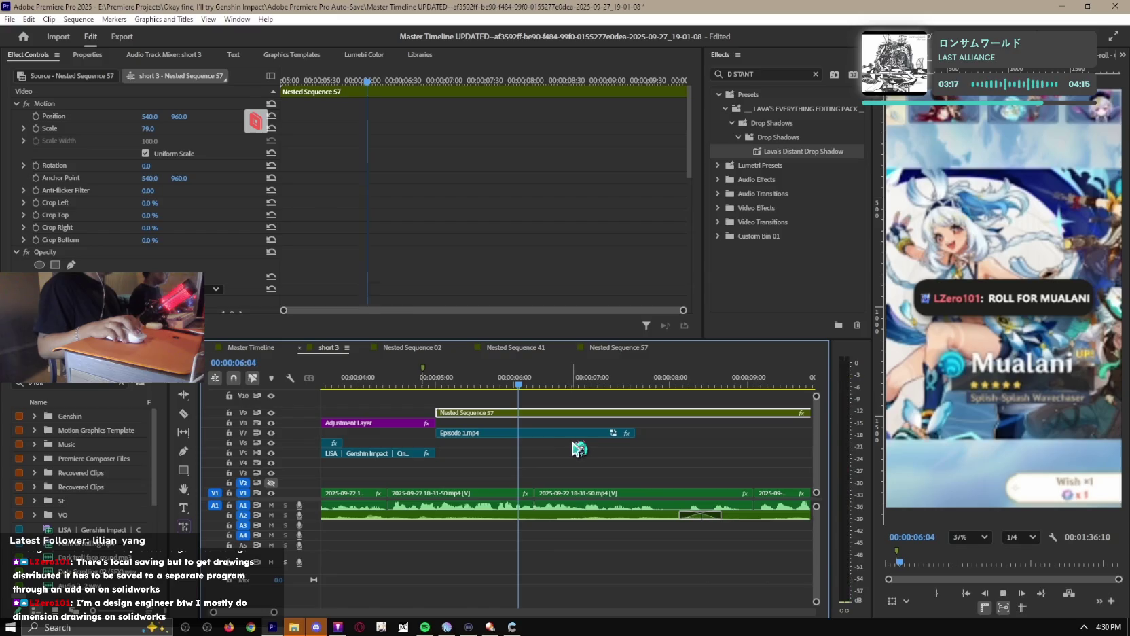
key(space)
click(580, 414)
Apply Default Transform (Motion Blur) to the later piece of the split tag.
key(v)
click(616, 416)
scroll(182, 251, down, 2)
click(754, 74)
text(TRANS)
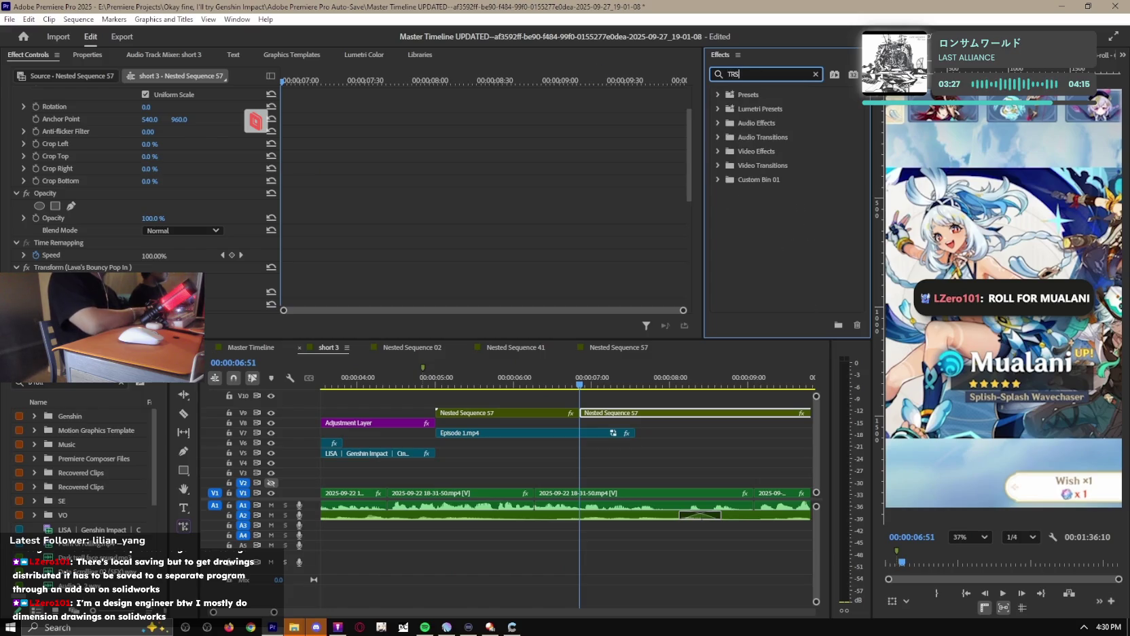
text(TRANS)
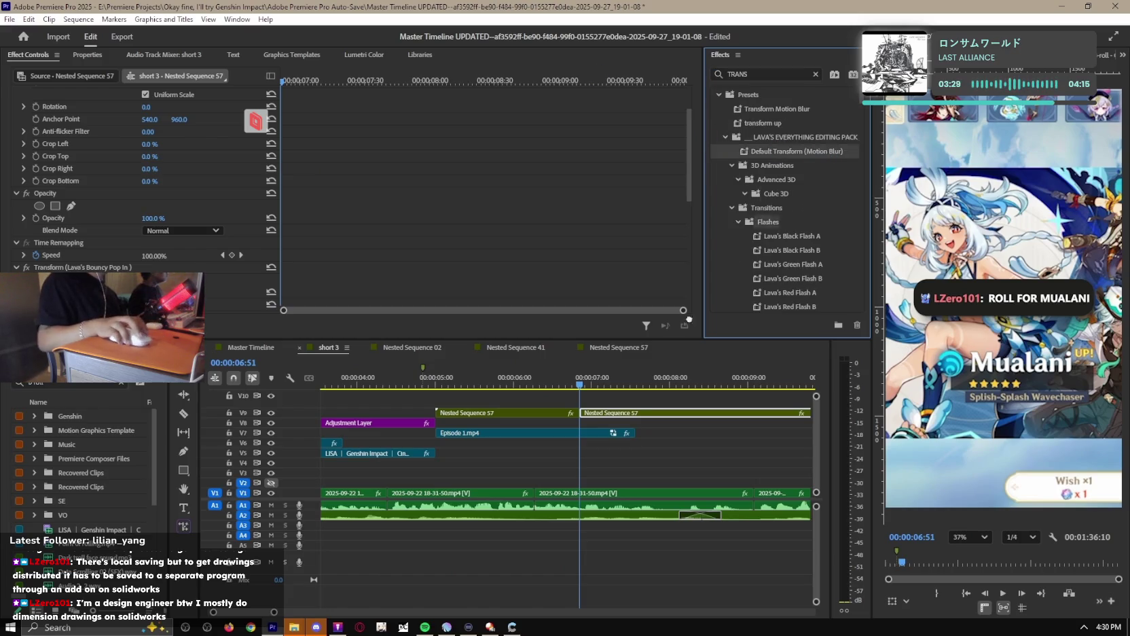
drag(778, 151, 621, 414)
Review the later tag piece's effects and bring up its clip actions.
scroll(119, 241, down, 3)
scroll(118, 241, down, 3)
scroll(121, 243, down, 2)
scroll(68, 224, down, 3)
scroll(68, 224, down, 1)
scroll(86, 237, down, 3)
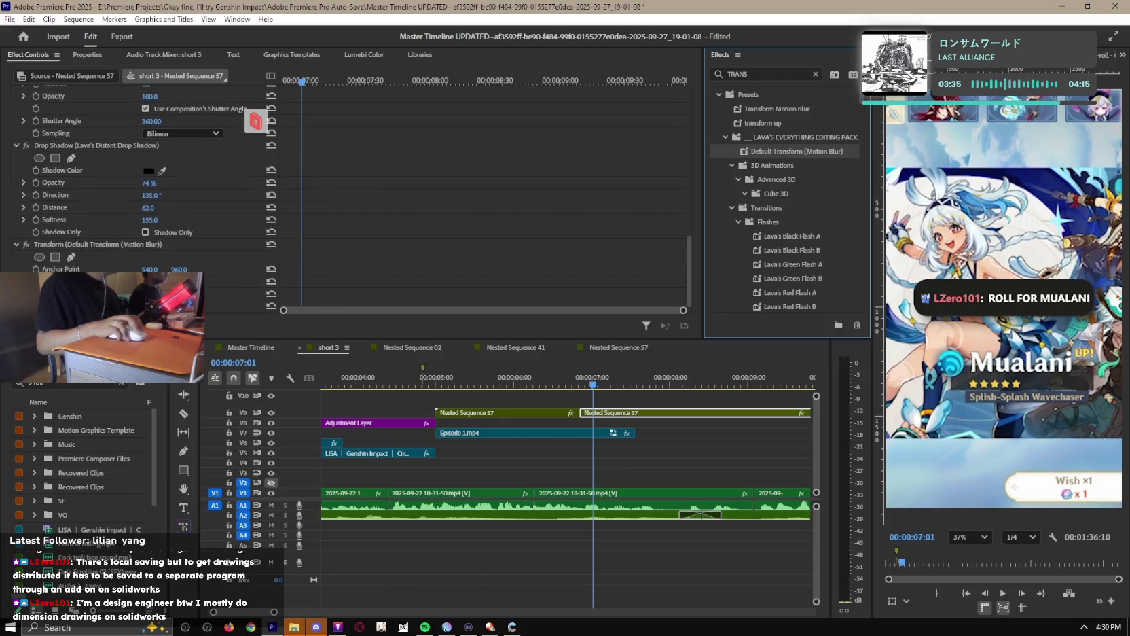
scroll(690, 271, down, 5)
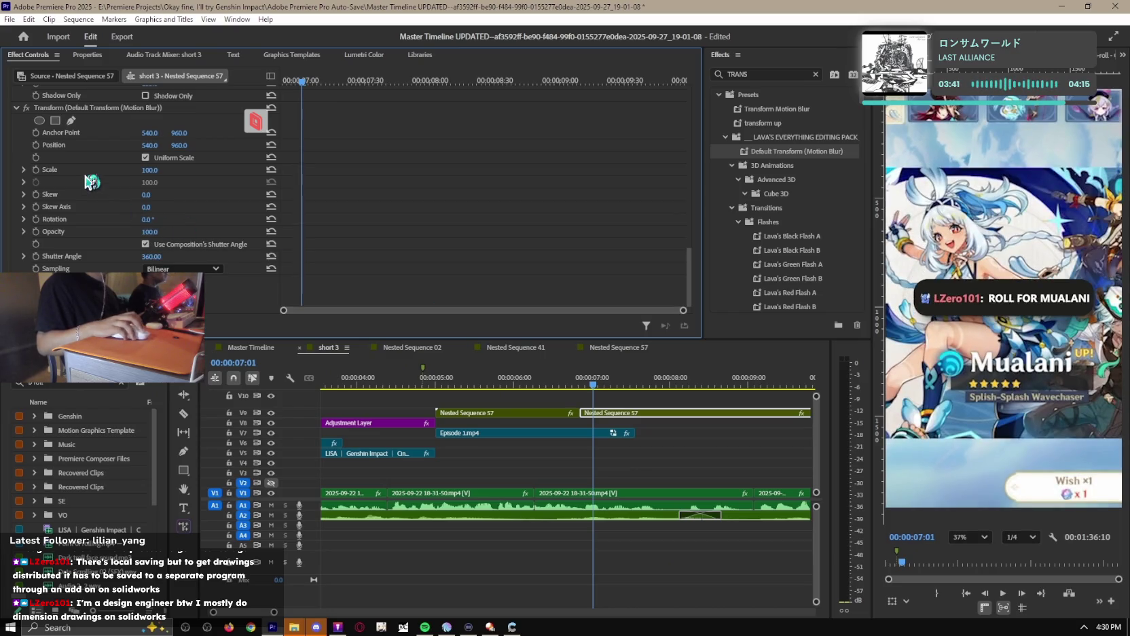
scroll(90, 182, up, 4)
scroll(41, 231, up, 1)
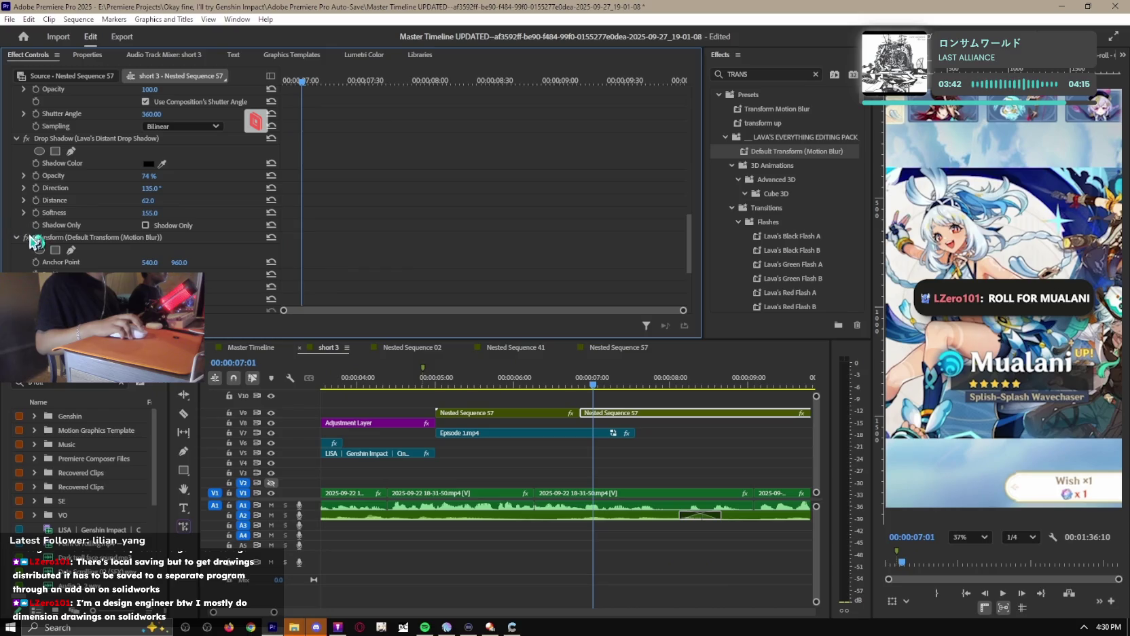
right_click(619, 414)
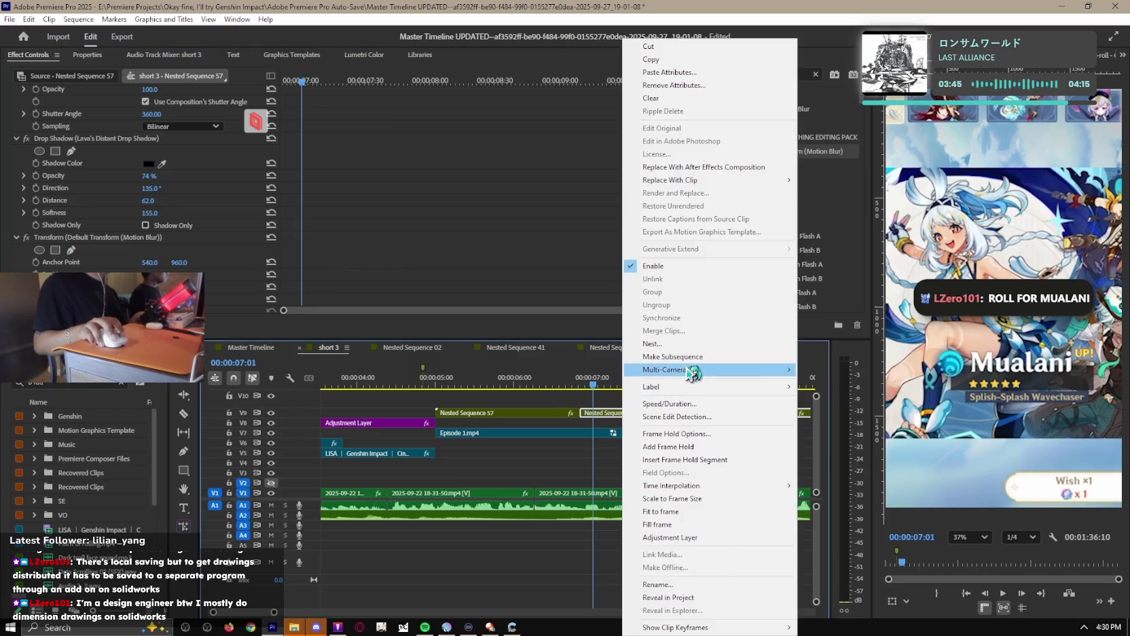
Nest the later tag piece into its own Nested Sequence 58.
click(133, 242)
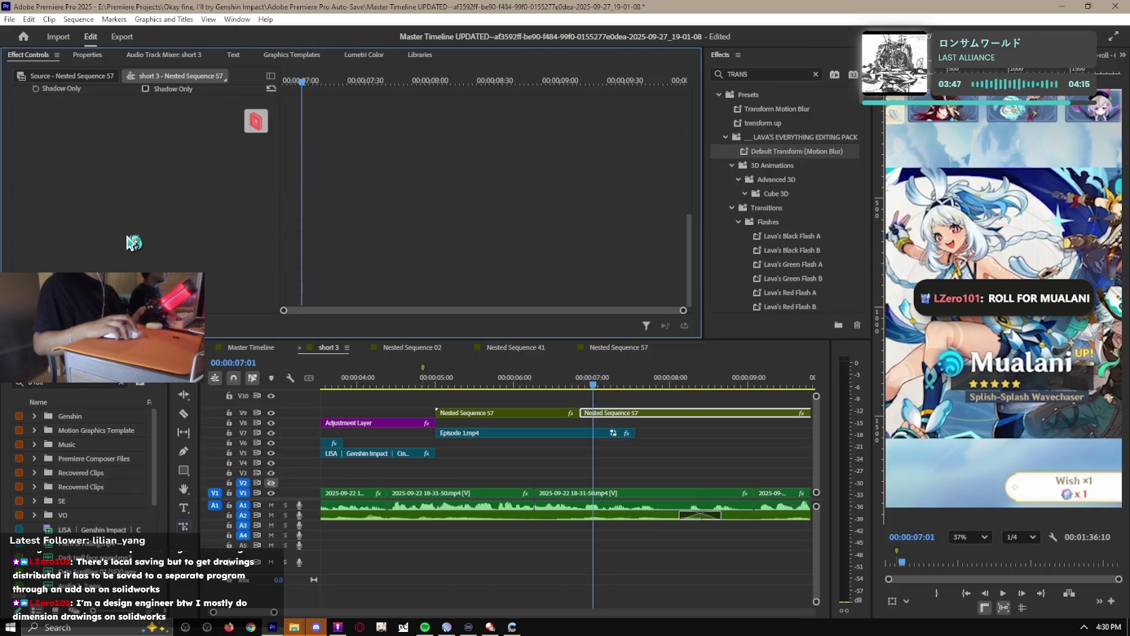
right_click(635, 410)
click(696, 352)
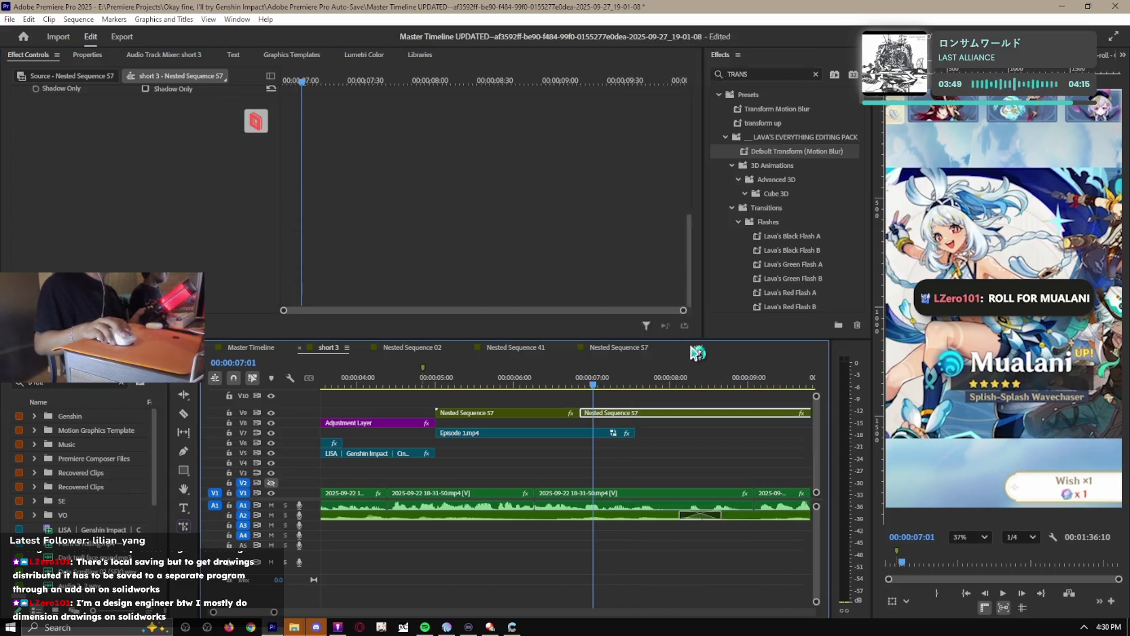
click(723, 254)
Select Nested Sequence 58 and inspect its Rotation value in Effect Controls.
click(633, 411)
scroll(128, 264, down, 5)
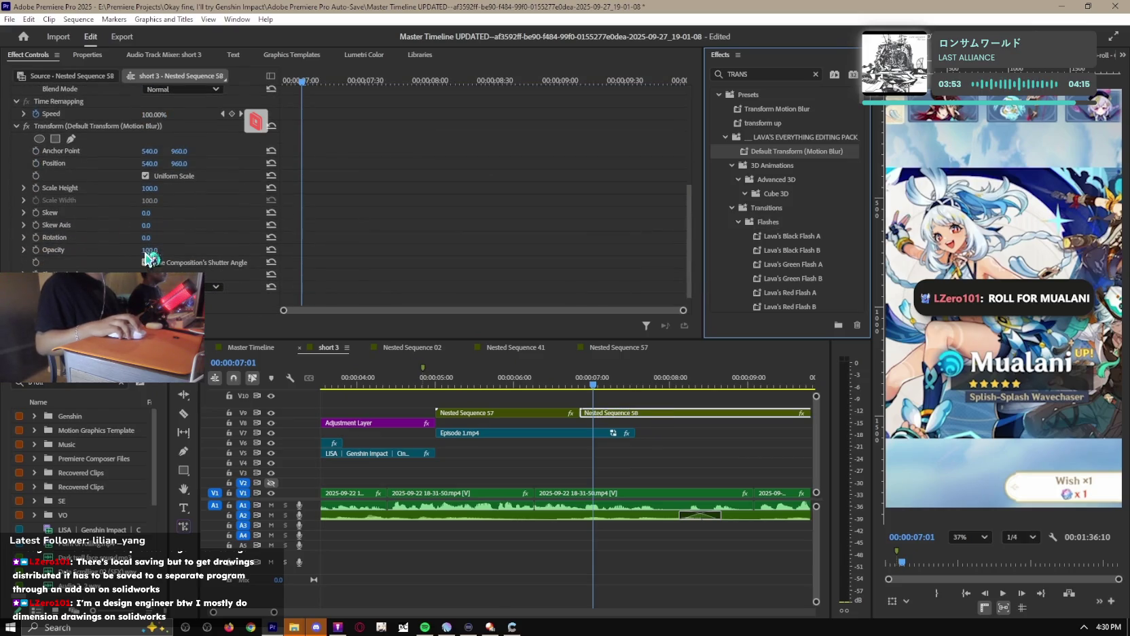
click(161, 239)
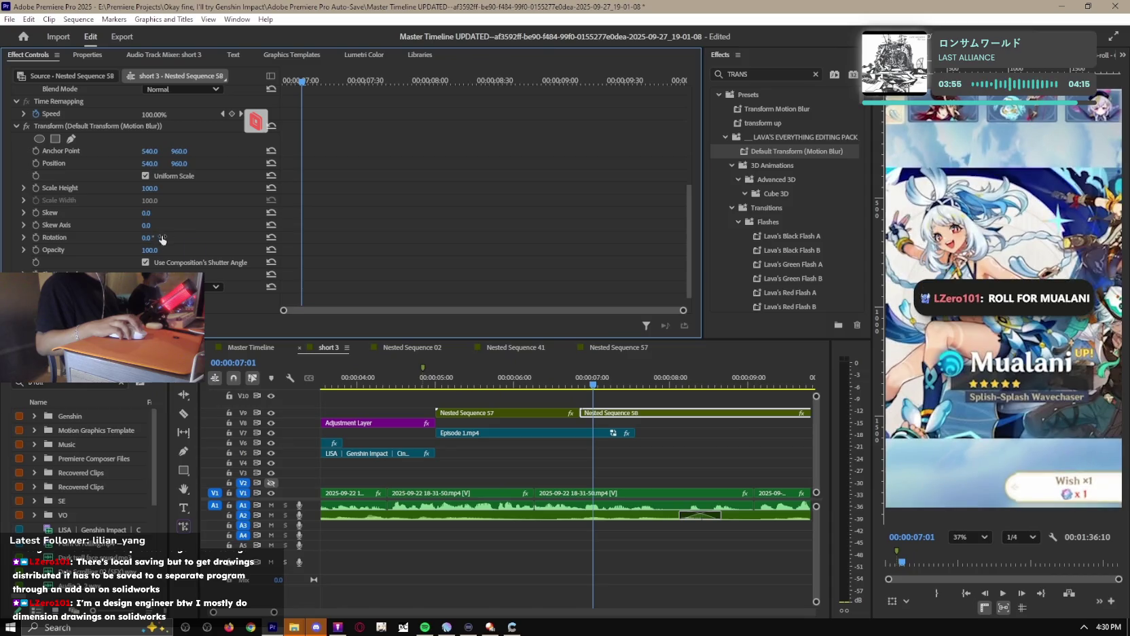
key(Up)
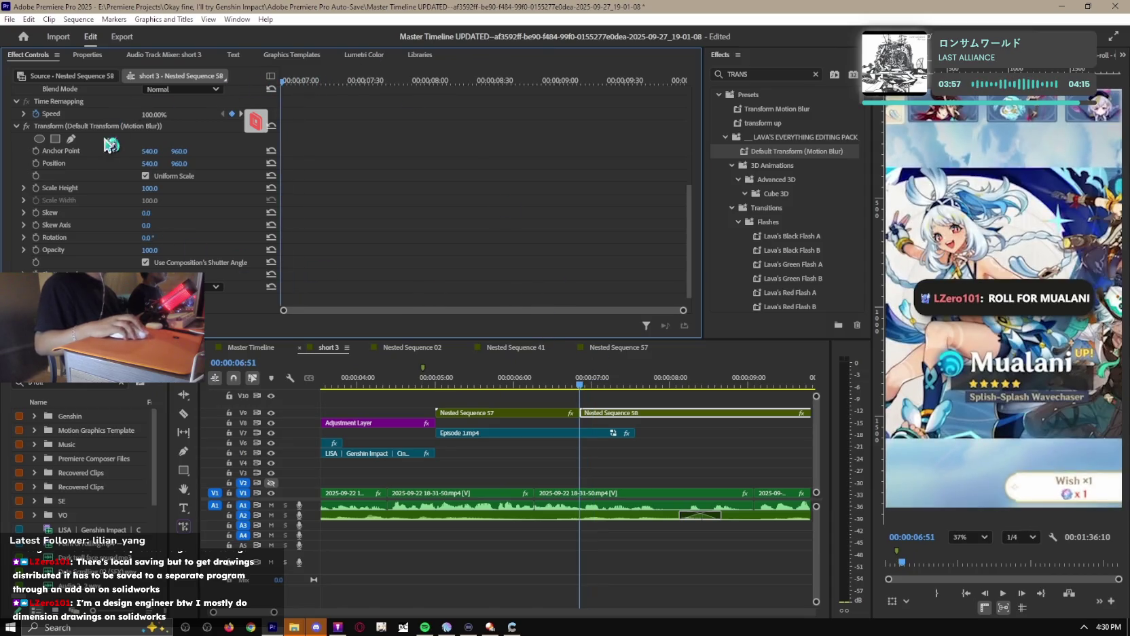
Keyframe Nested Sequence 58's Rotation from 0° to 7° with an eased speed curve.
click(37, 237)
key(space)
drag(147, 239, 152, 239)
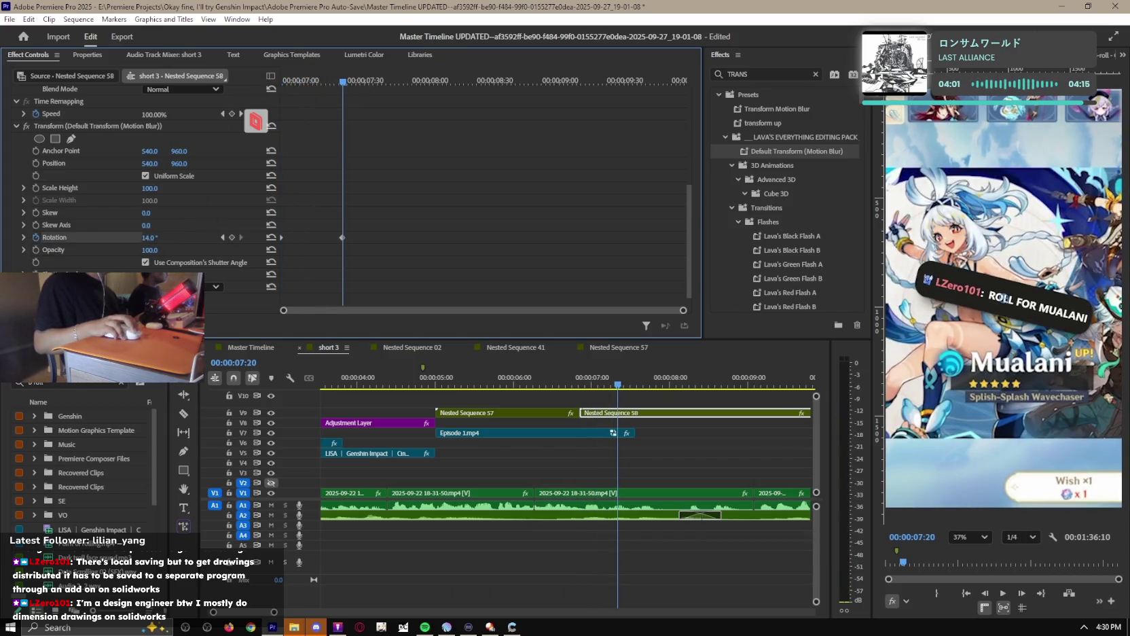
click(24, 237)
scroll(348, 245, down, 3)
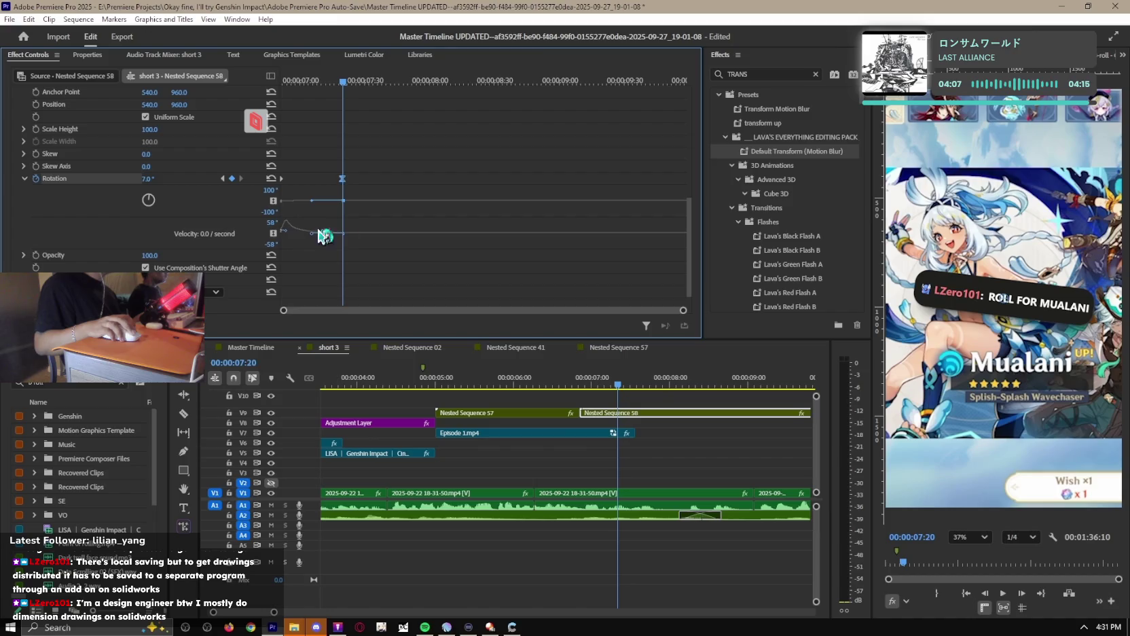
drag(349, 82, 103, 145)
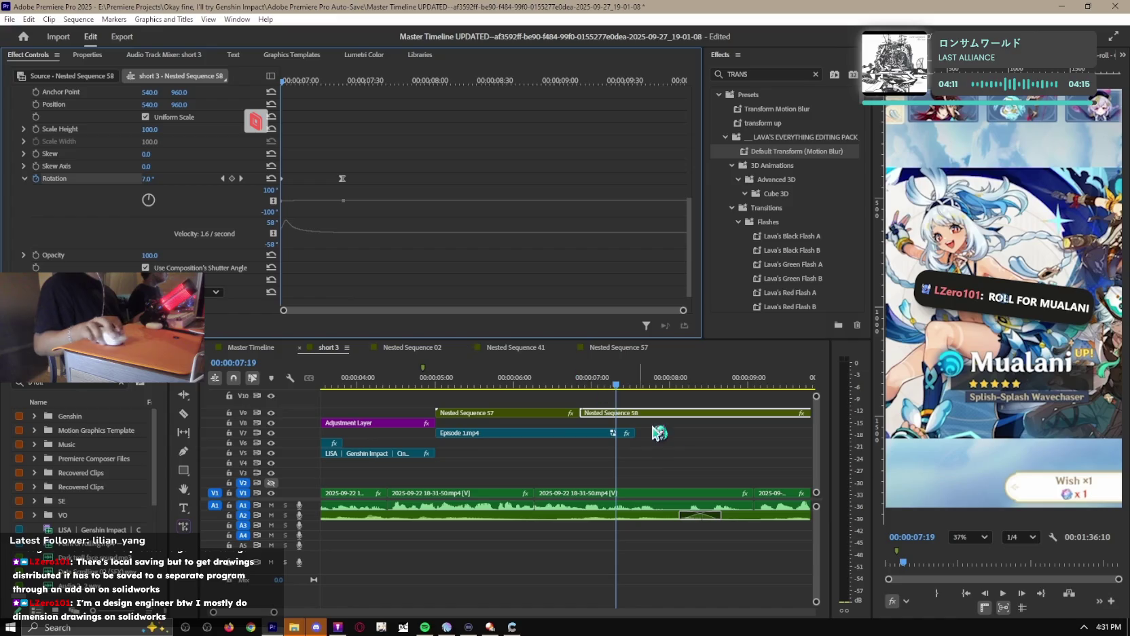
click(697, 450)
click(498, 380)
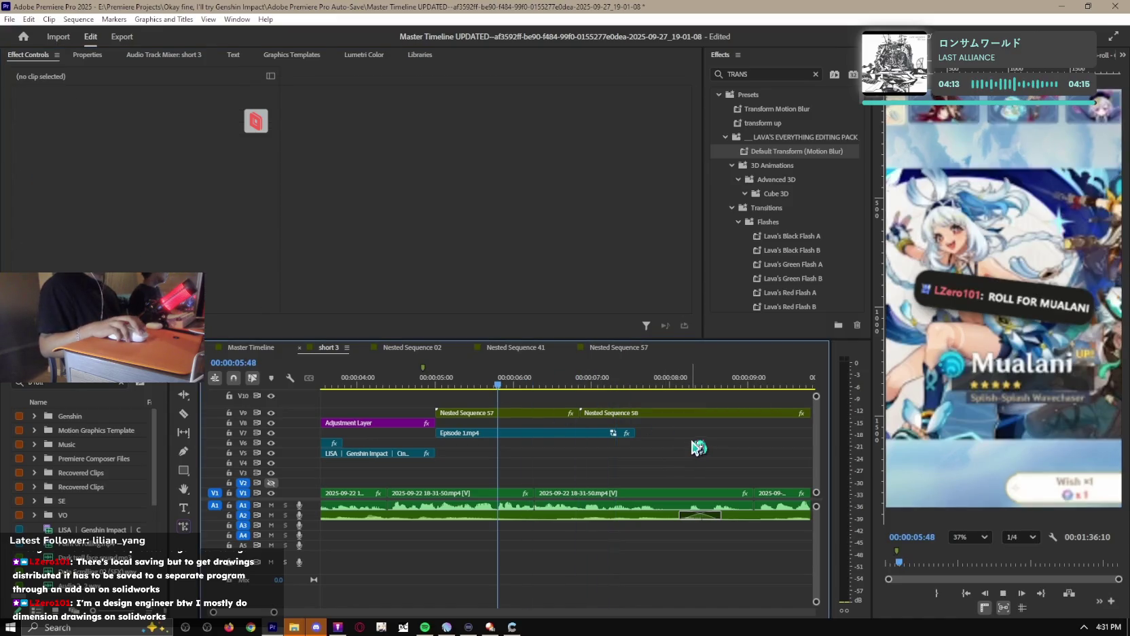
key(space)
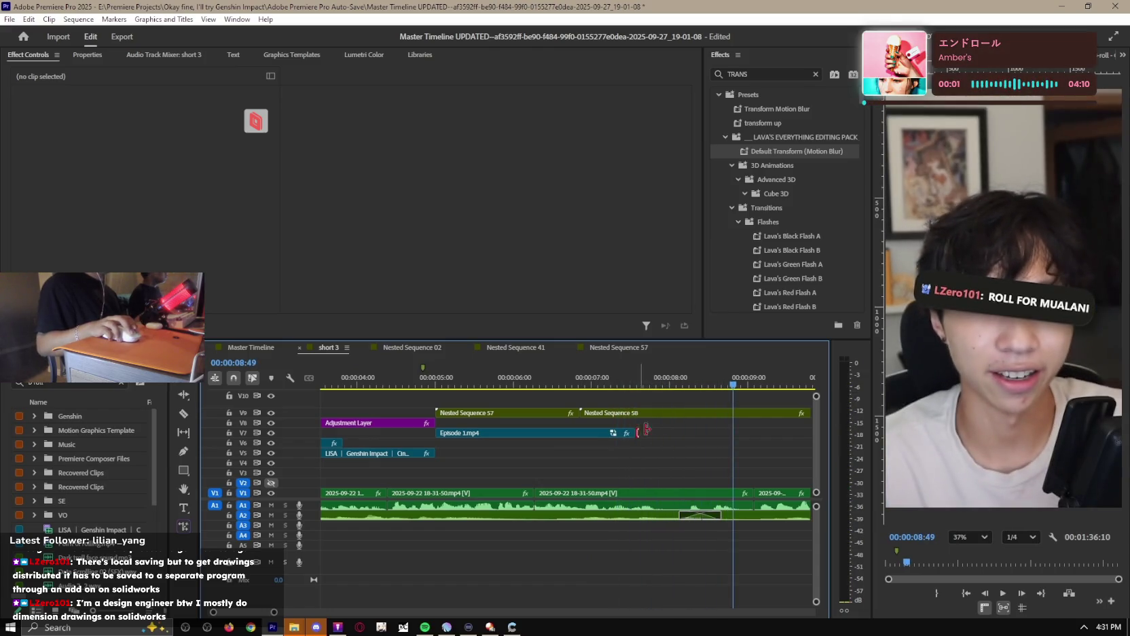
Rewatch the tag from 7:18 on a zoomed-out timeline, abandoning a CROOKED file search.
drag(612, 384, 509, 397)
key(minus)
key(space)
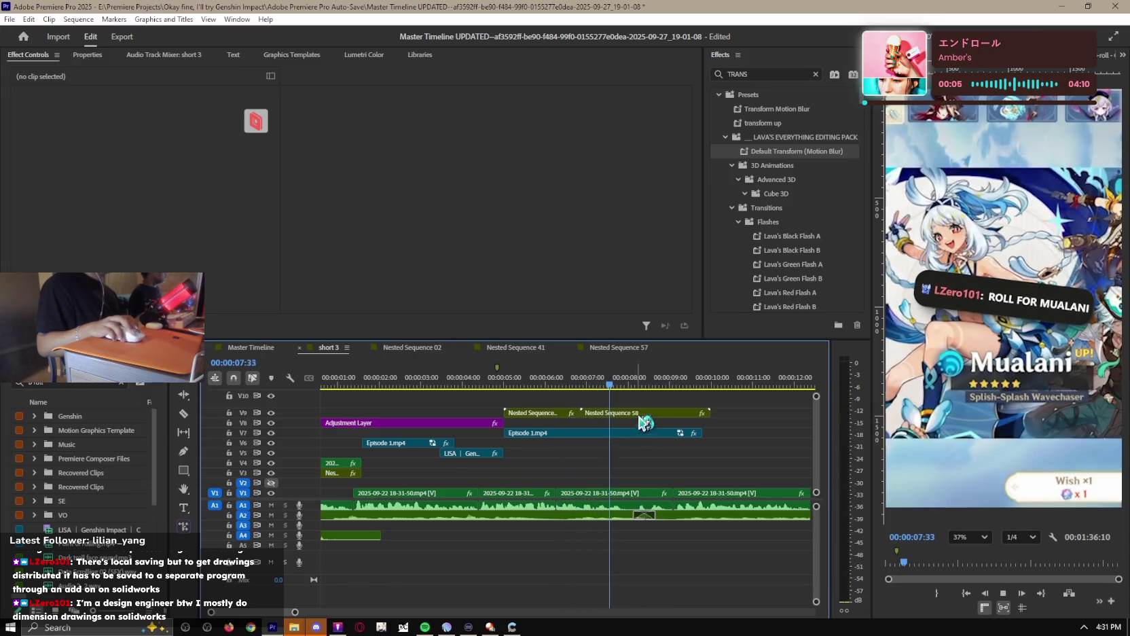
drag(611, 386, 598, 389)
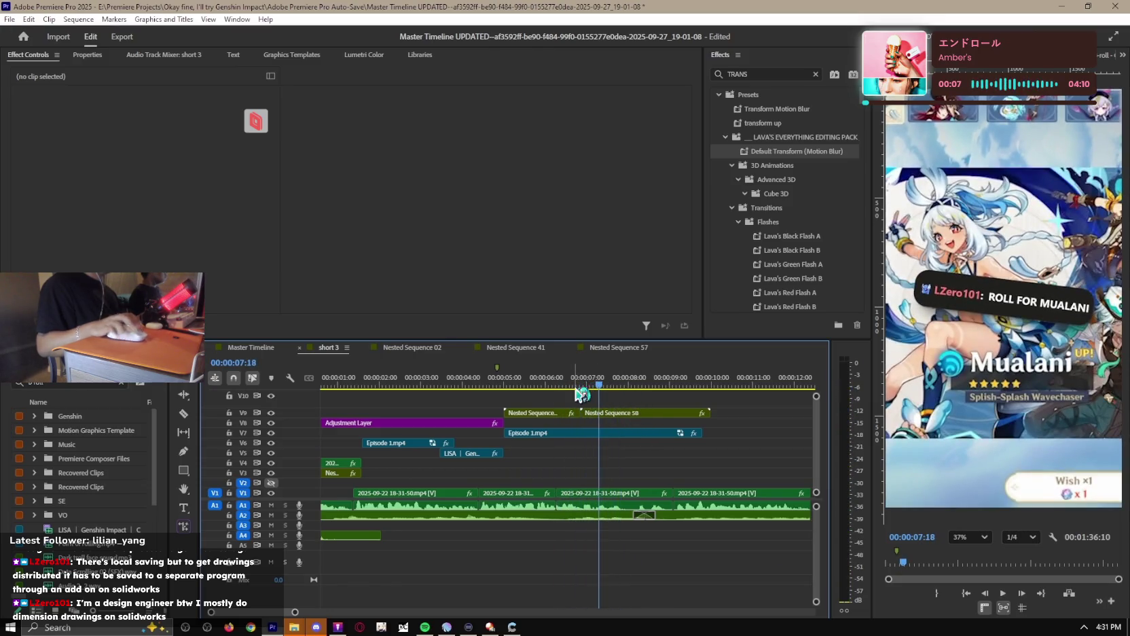
key(alt+space)
text(CROOKED)
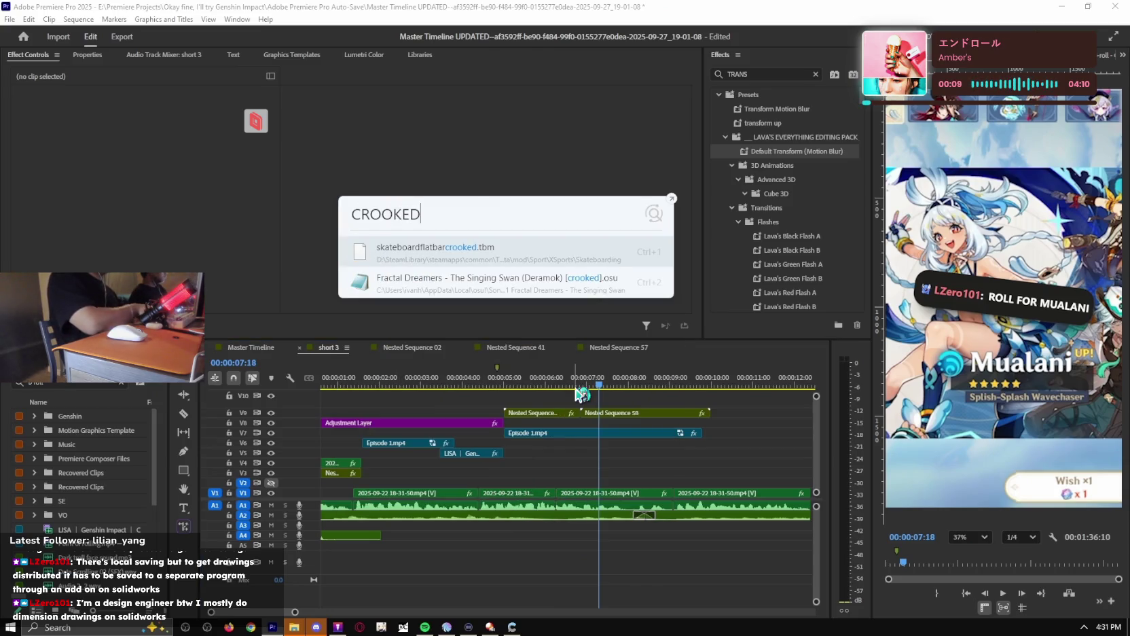
key(Escape)
key(Escape)
key(space)
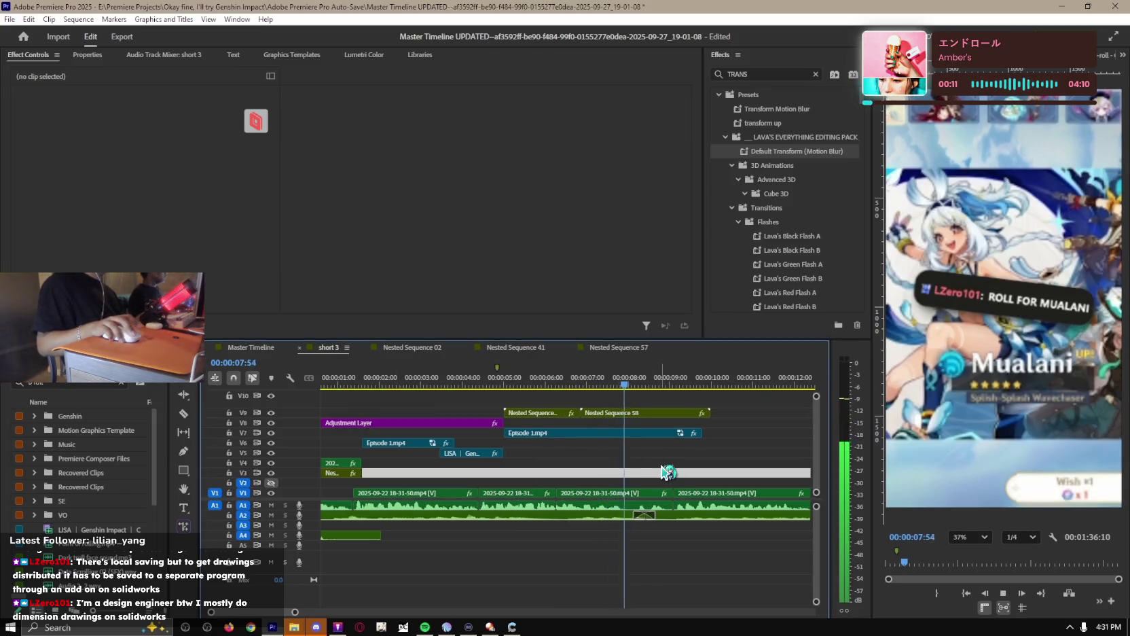
key(space)
Add Confused.mp3 to track A4 and solo A4 to audition it.
key(alt+space)
text(CONFUSED)
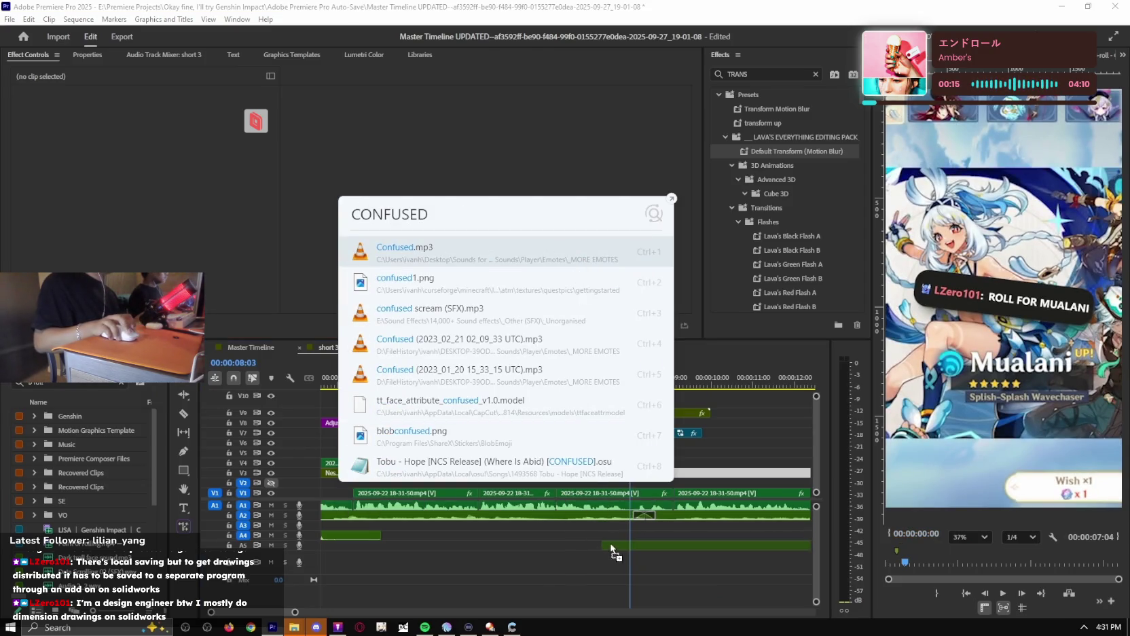
drag(587, 381, 671, 546)
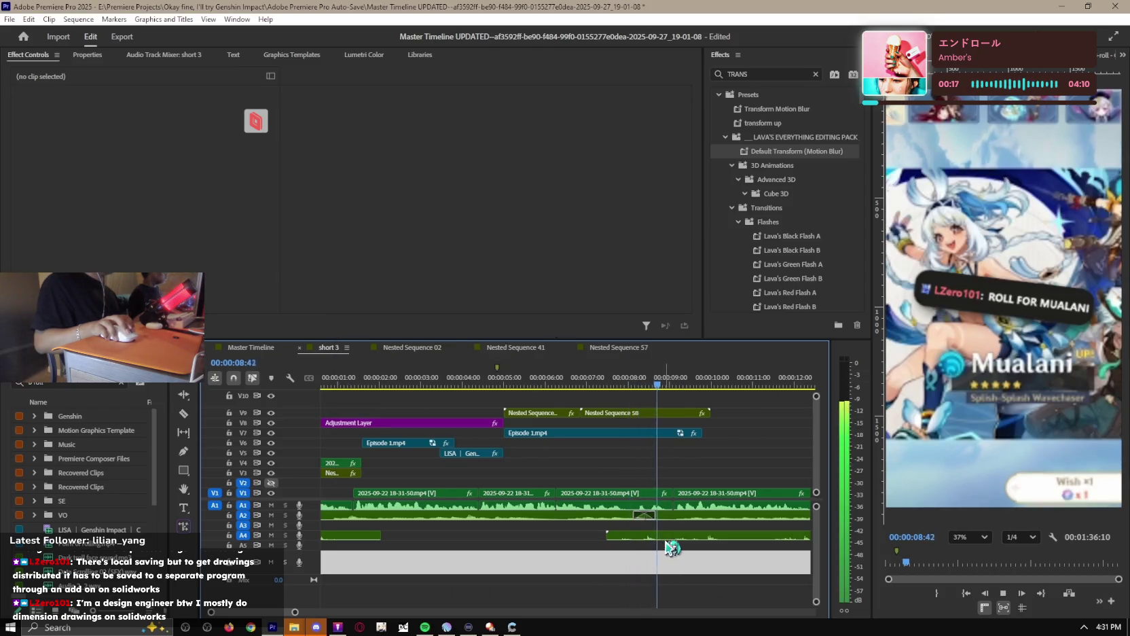
key(minus)
key(minus)
key(minus)
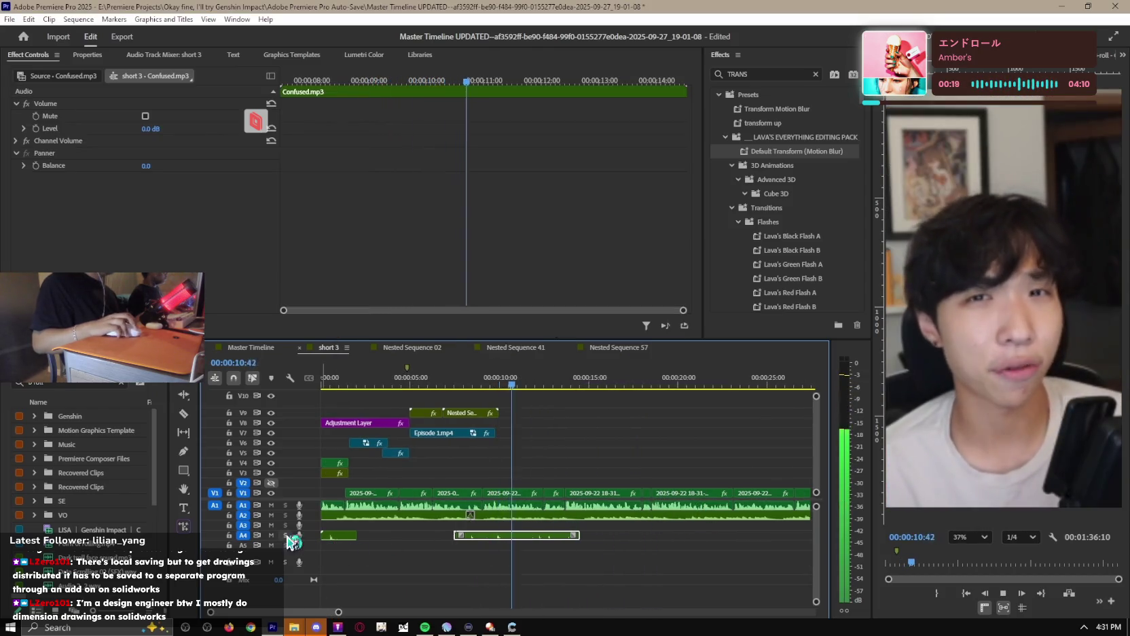
click(285, 535)
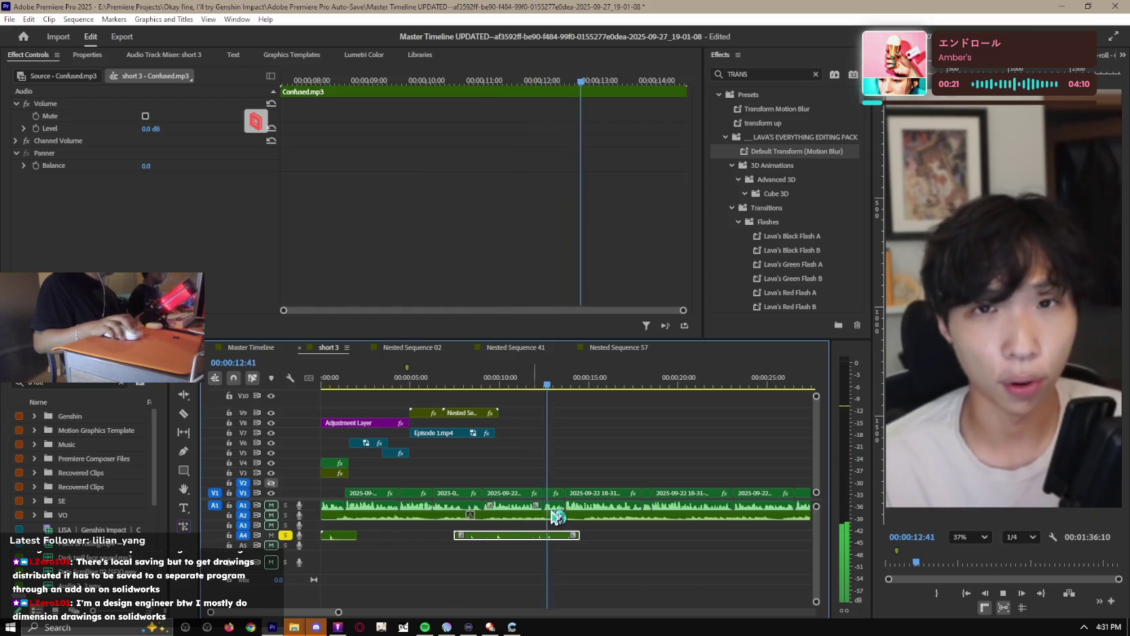
click(574, 518)
Try other Confused sound variants on the timeline, then undo the added clips.
key(ctrl)
key(ctrl)
text(CONFU)
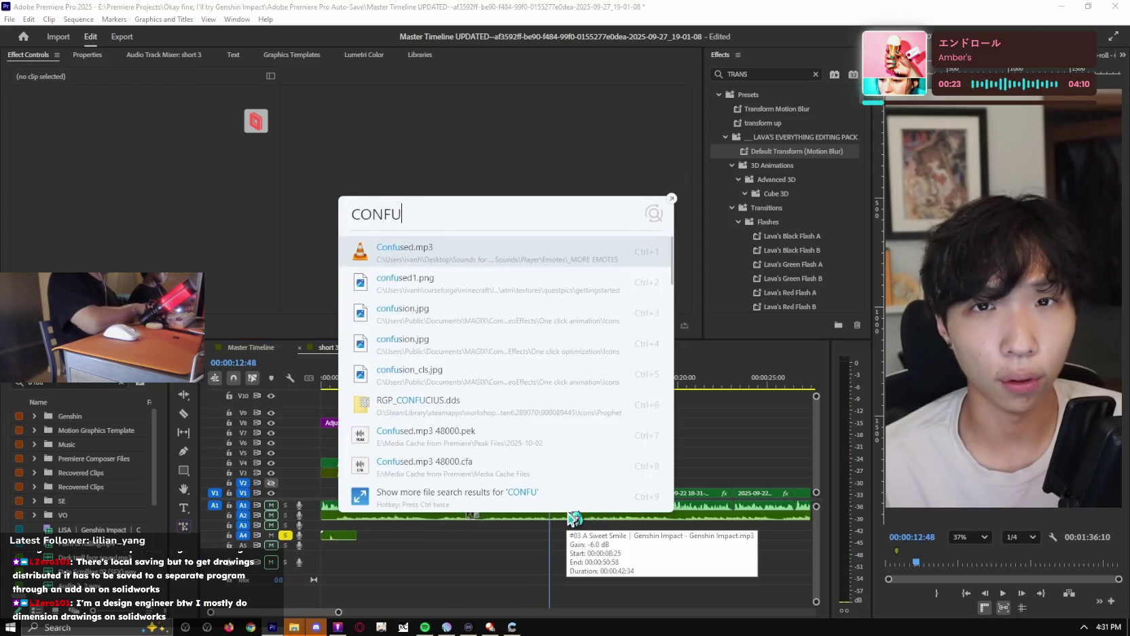
text(SED)
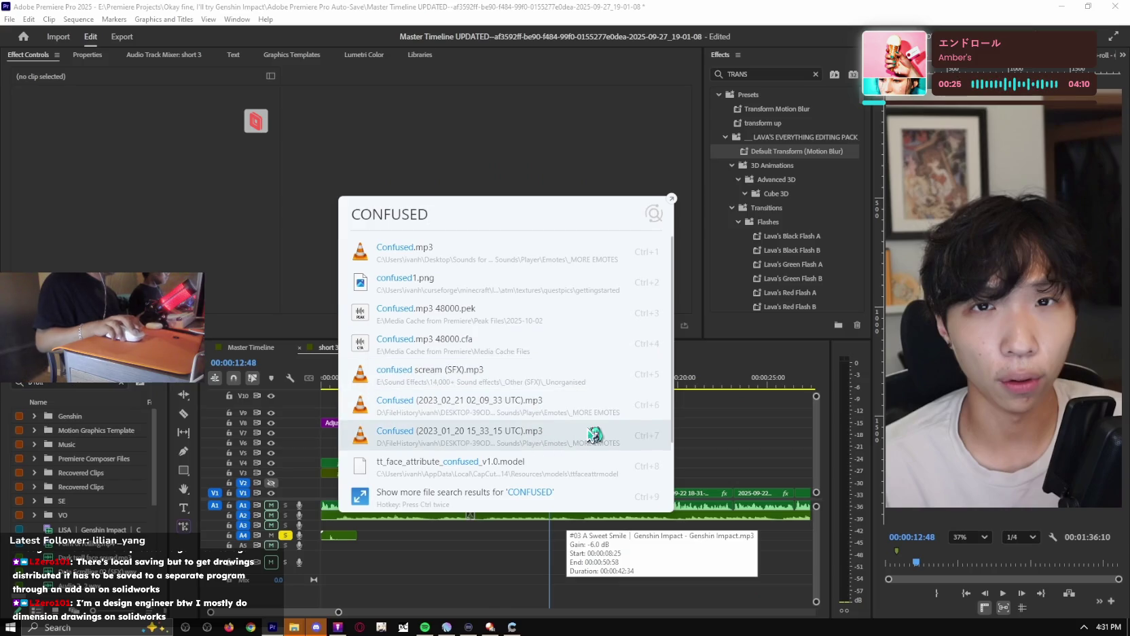
drag(592, 435, 567, 507)
drag(550, 546, 551, 539)
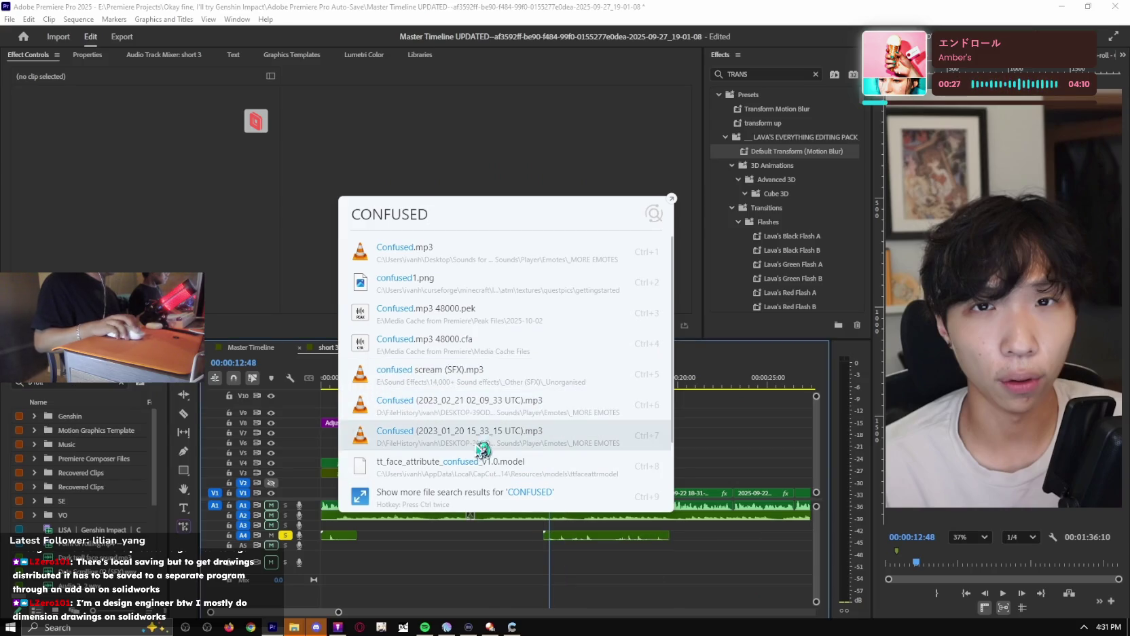
drag(653, 581, 658, 567)
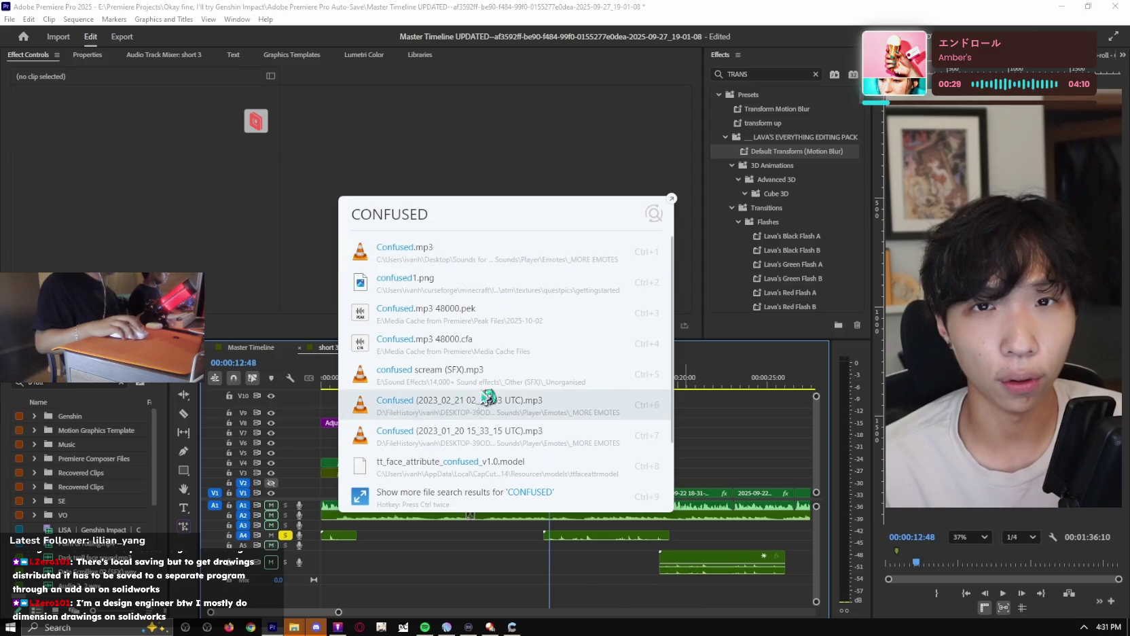
drag(507, 382, 710, 516)
scroll(497, 448, down, 3)
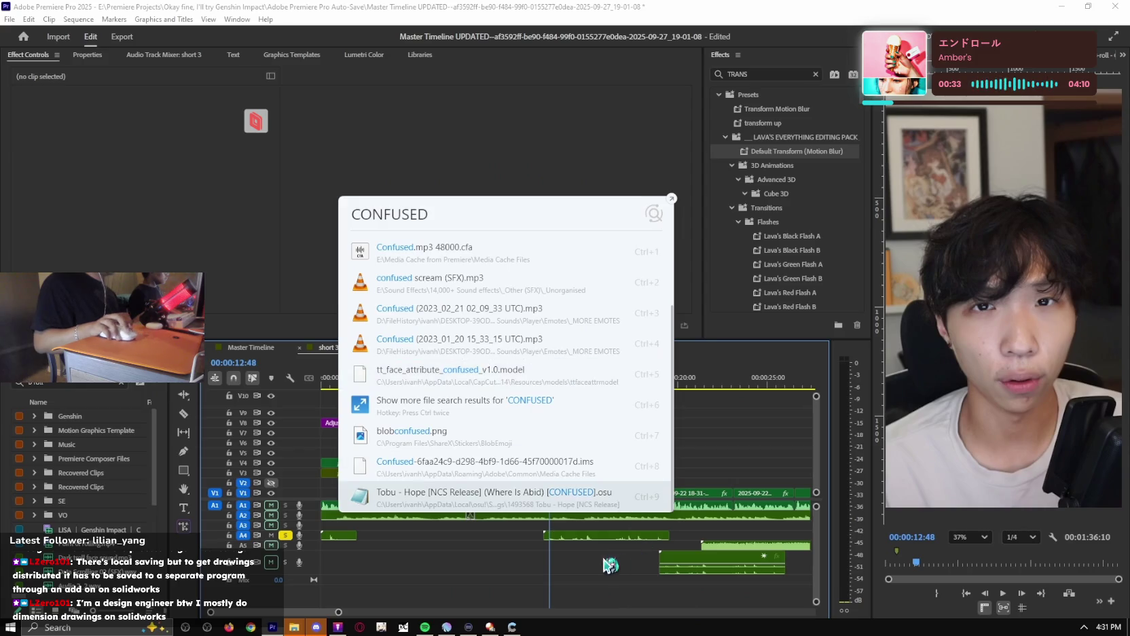
key(Escape)
key(ctrl+z)
key(ctrl+z)
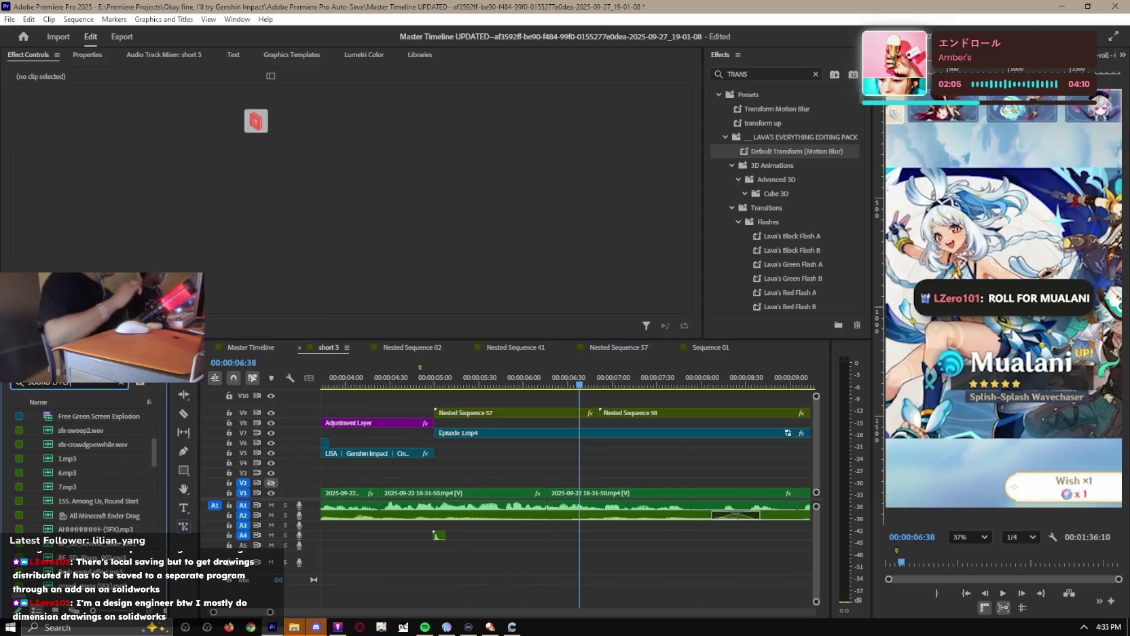
Preview the Bruh and BF_SD_Reverse_Riser_003.mp3 sound effects from the Project panel.
scroll(140, 401, down, 5)
scroll(136, 442, down, 5)
scroll(132, 482, down, 5)
scroll(128, 523, down, 5)
scroll(128, 528, down, 1)
scroll(128, 528, down, 1)
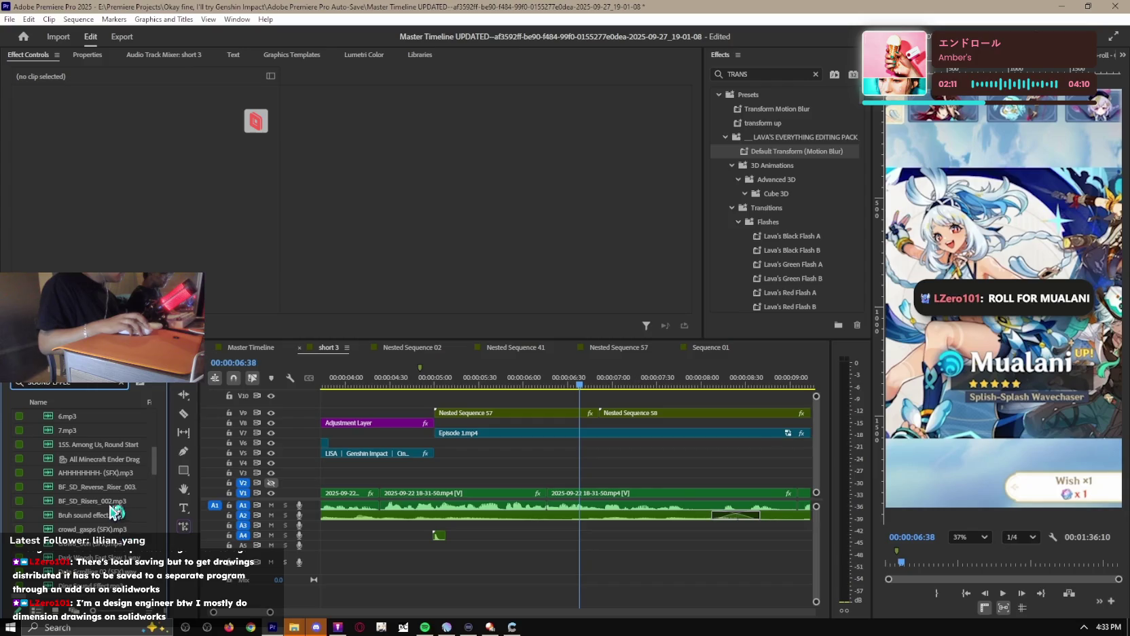
double_click(112, 514)
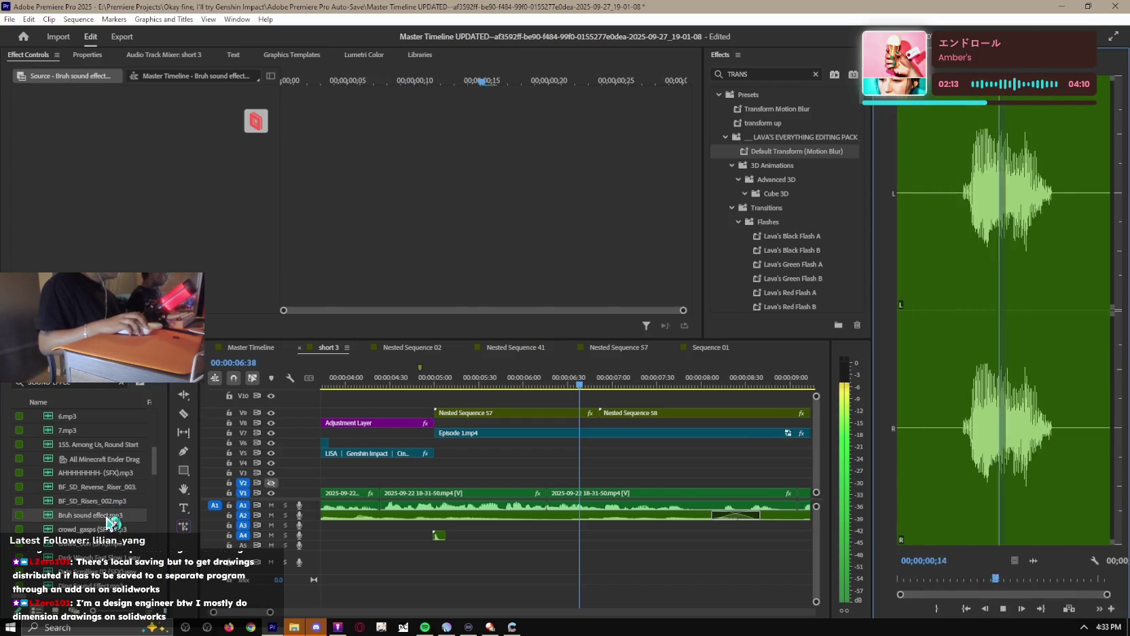
double_click(108, 487)
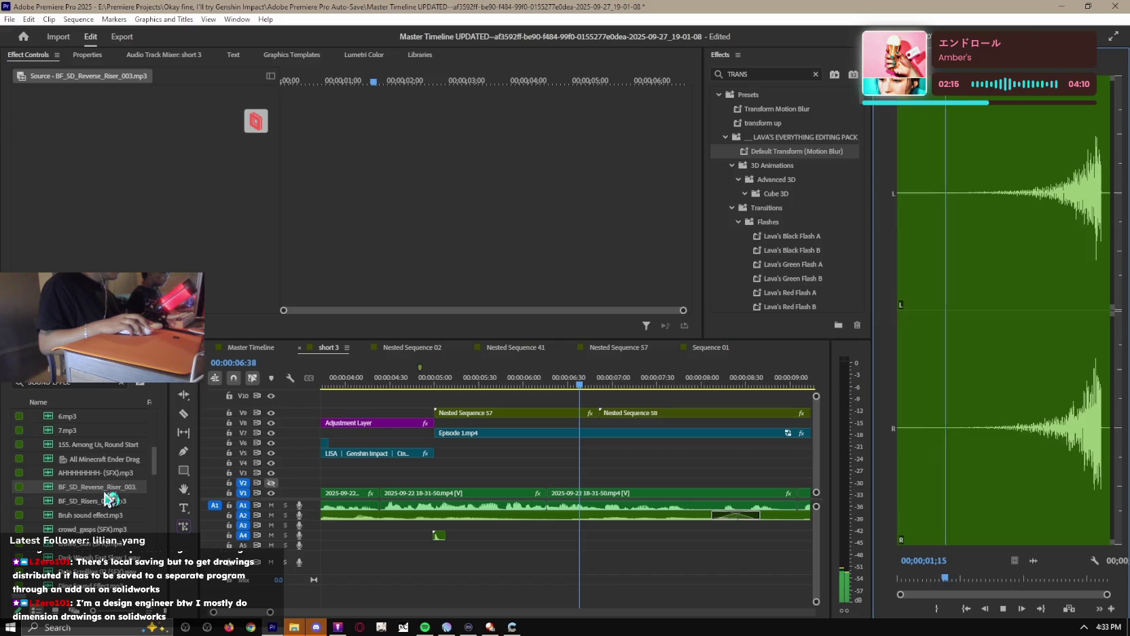
scroll(109, 500, down, 3)
Compare ding.wav with Ding Sound Effect.mp3 and place ding.wav on track A4.
double_click(108, 501)
scroll(110, 501, down, 1)
double_click(112, 503)
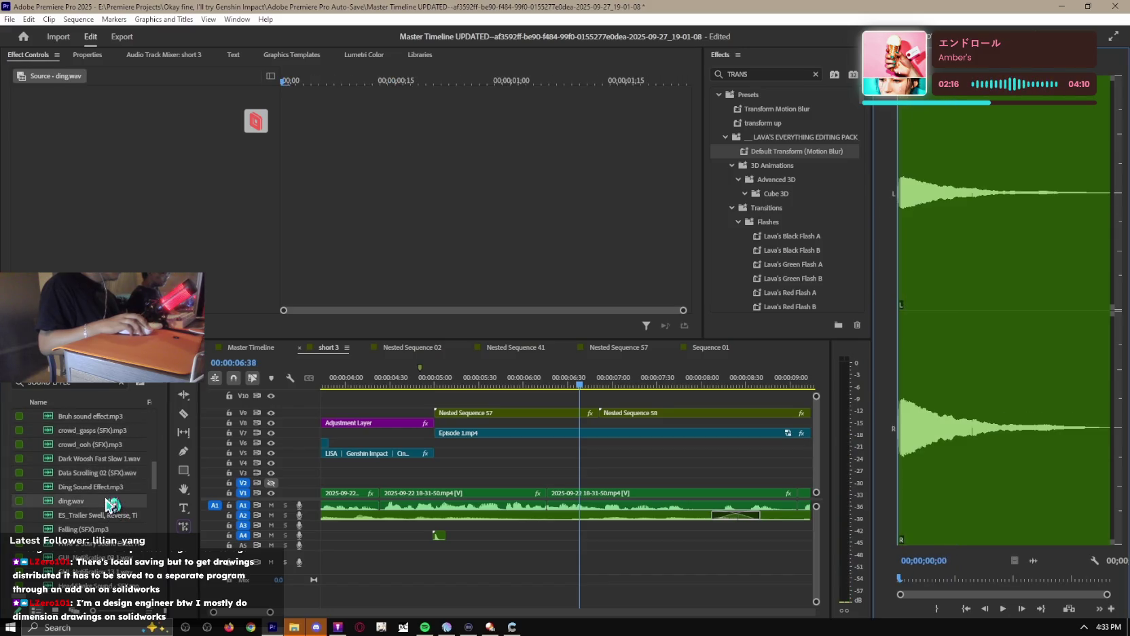
double_click(109, 486)
key(space)
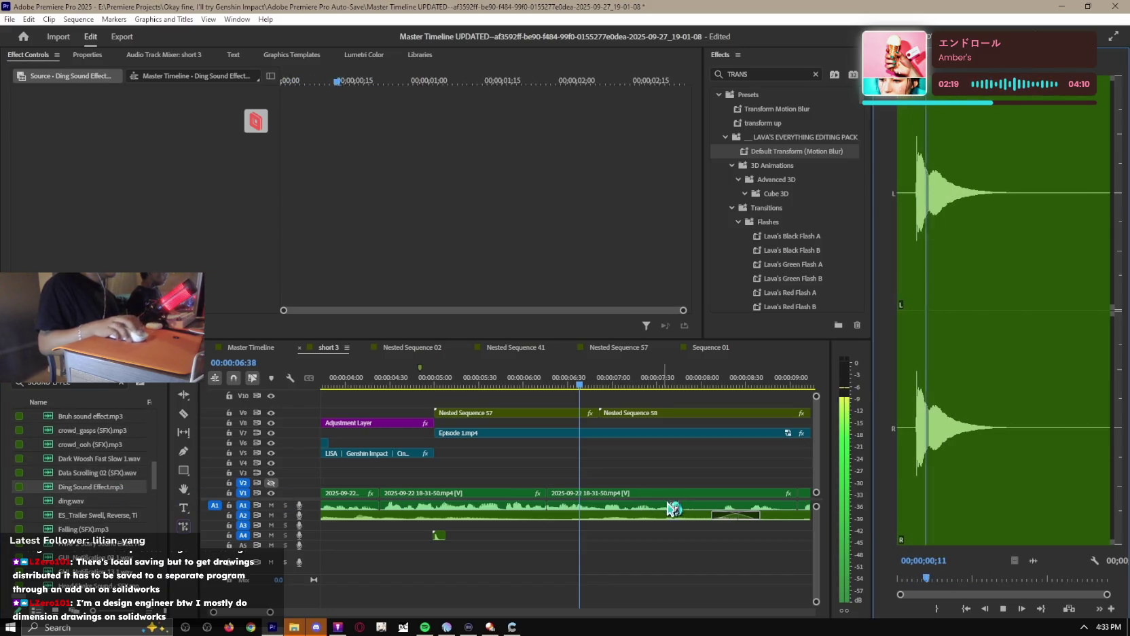
double_click(109, 501)
key(space)
key(space)
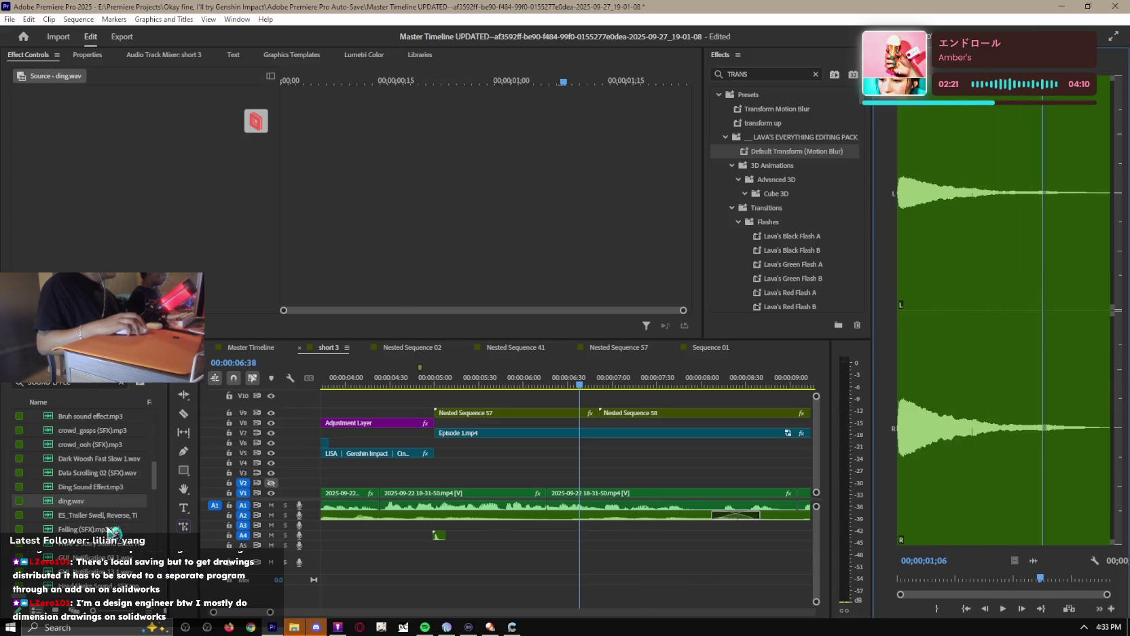
mouse_move(129, 507)
mouse_down()
mouse_move(604, 557)
mouse_move(648, 538)
mouse_up()
Play the ding against the video, zoom in, and delete the ding clip from A4.
key(j)
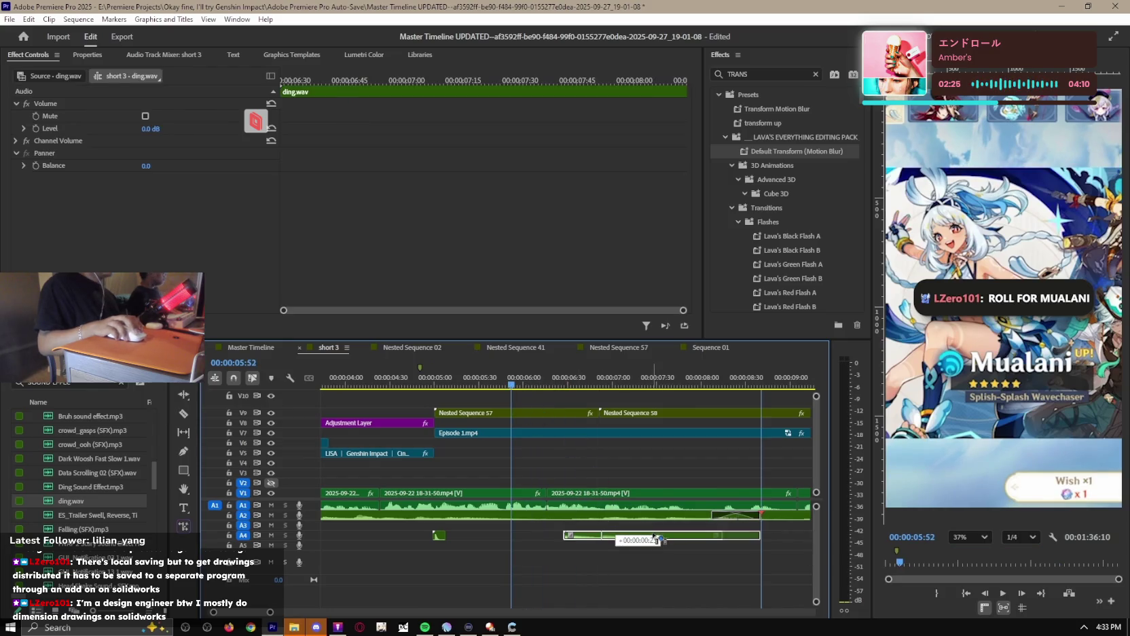
key(minus)
key(minus)
key(space)
drag(457, 386, 434, 389)
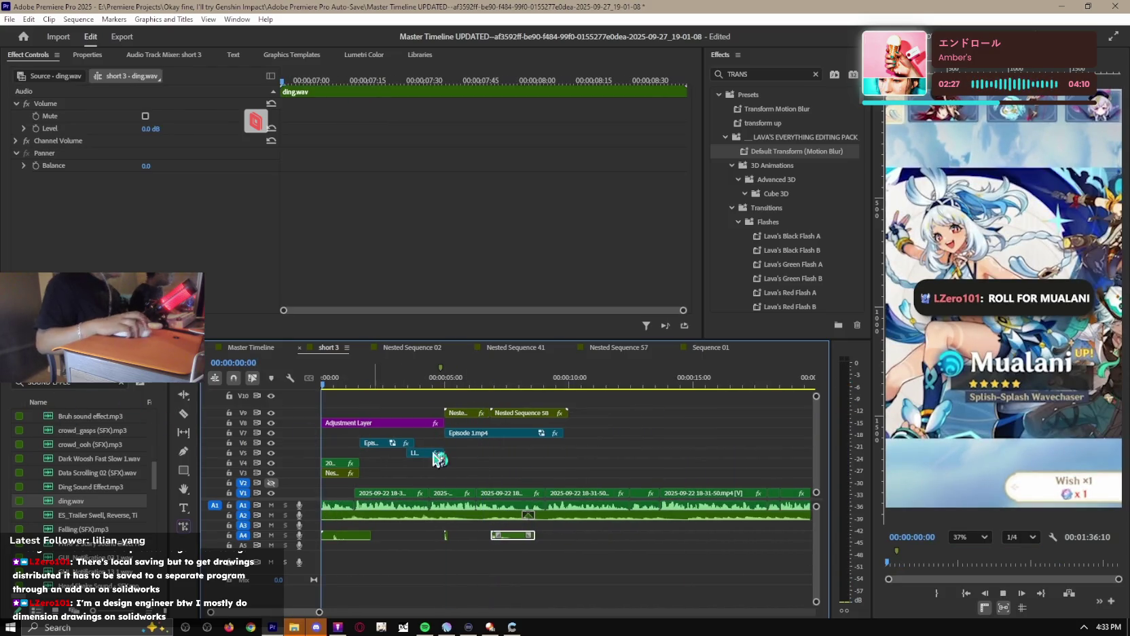
key(space)
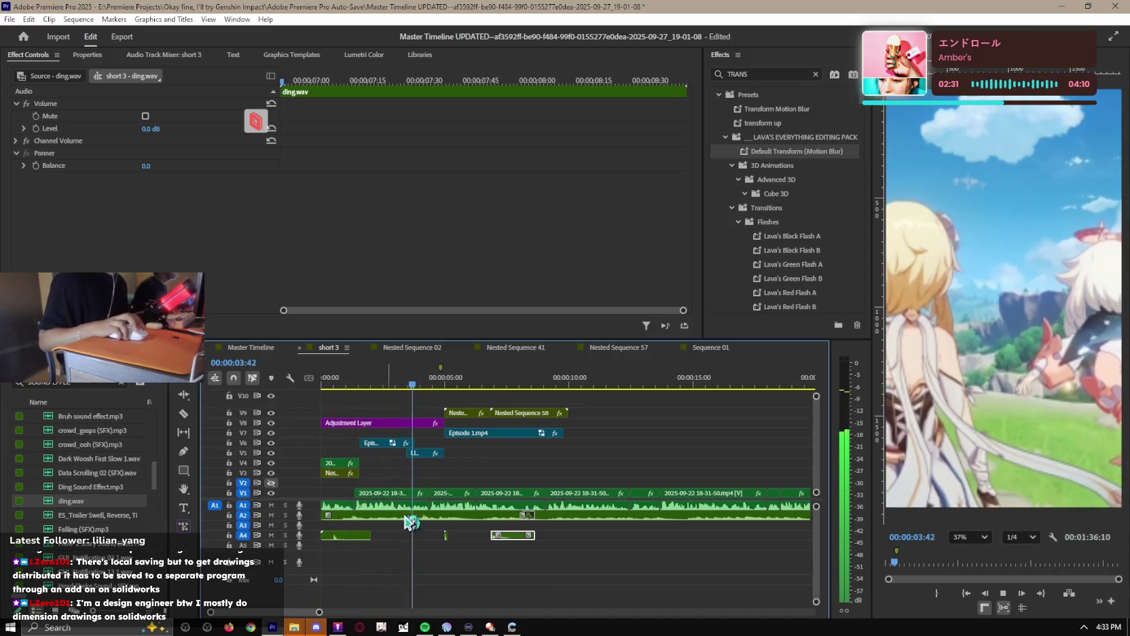
key(equal)
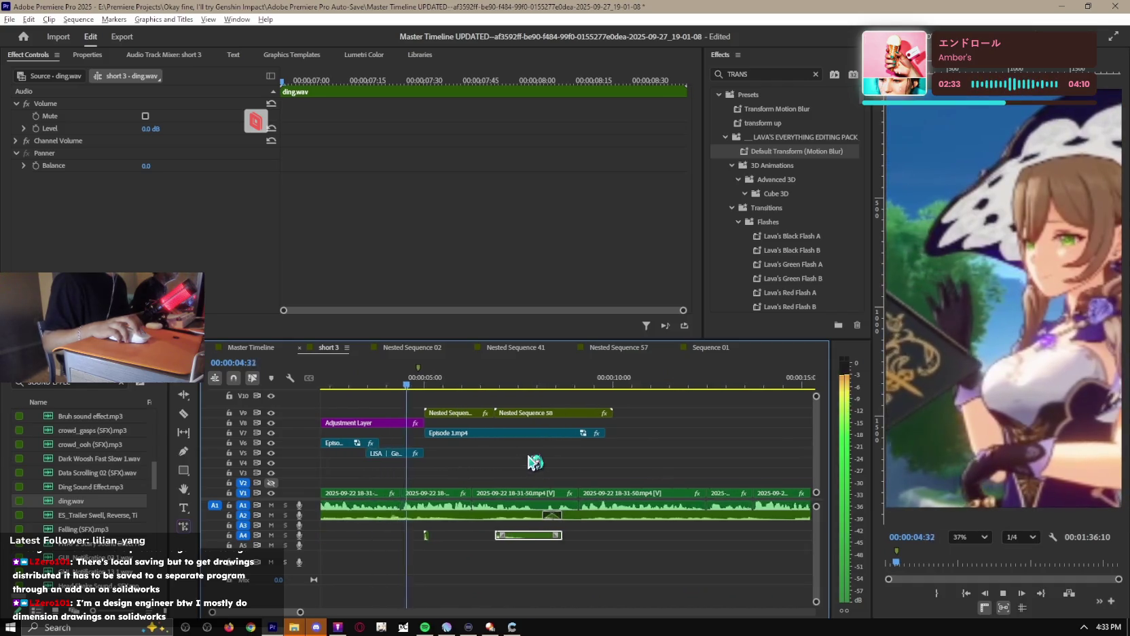
key(equal)
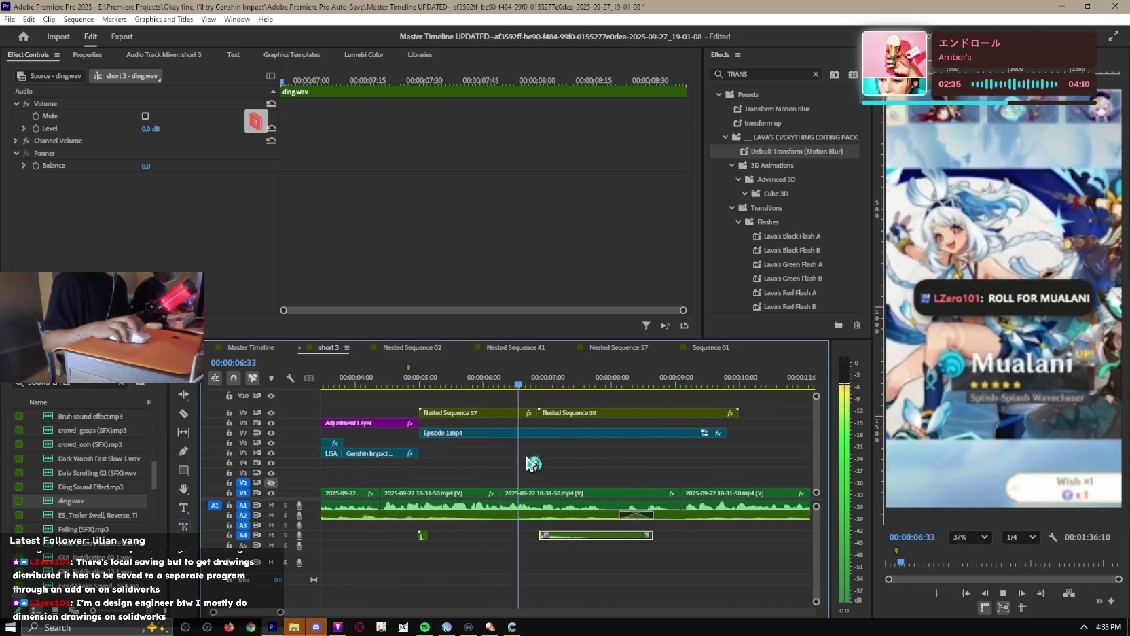
key(equal)
key(space)
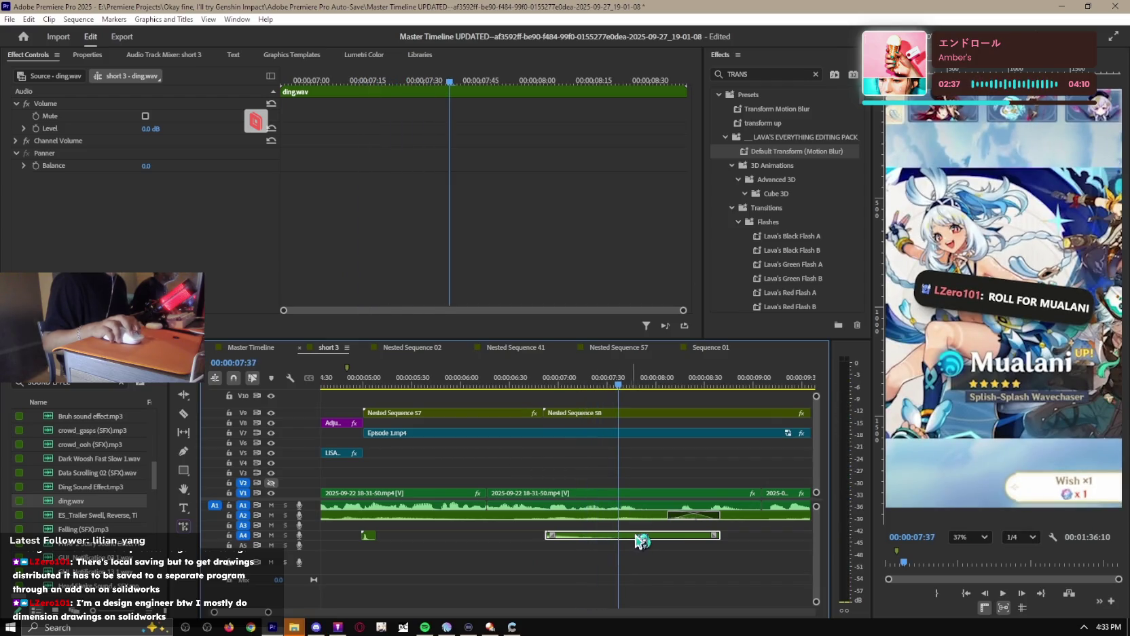
key(Delete)
Search files for HUH and bring the Huh sound onto the timeline near 6:43.
click(532, 380)
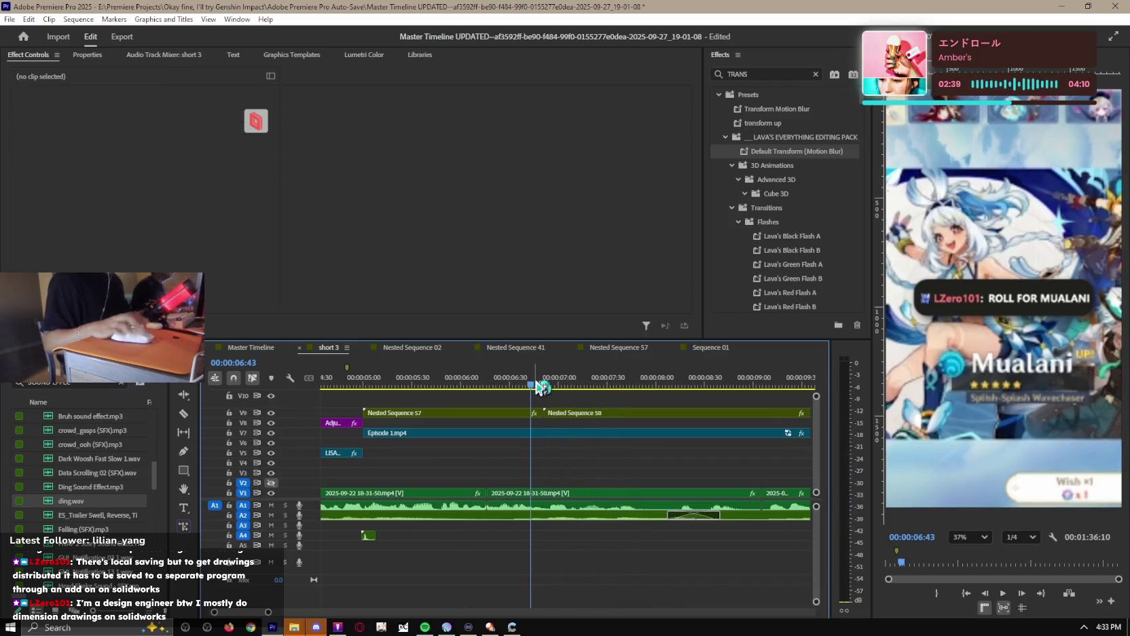
key(alt+space)
text(HUH)
mouse_move(537, 292)
mouse_down()
mouse_move(509, 349)
mouse_move(621, 562)
mouse_move(658, 541)
mouse_move(610, 543)
mouse_up()
key(space)
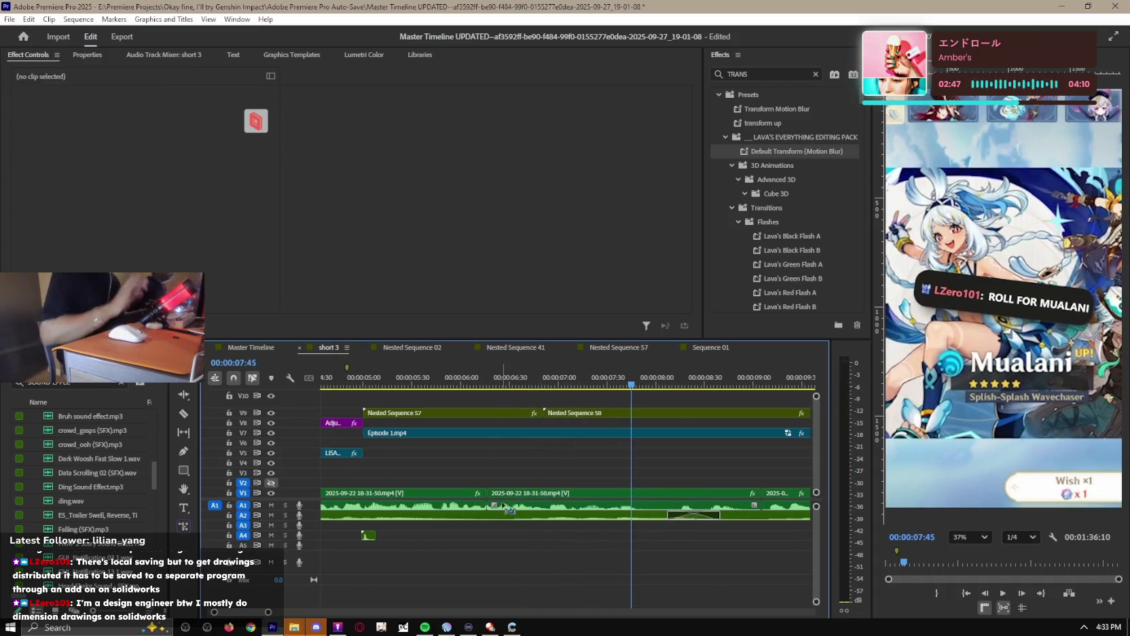
key(ctrl)
key(ctrl)
Place the Huh sound effect on the timeline and move it onto track A4.
text(HUH)
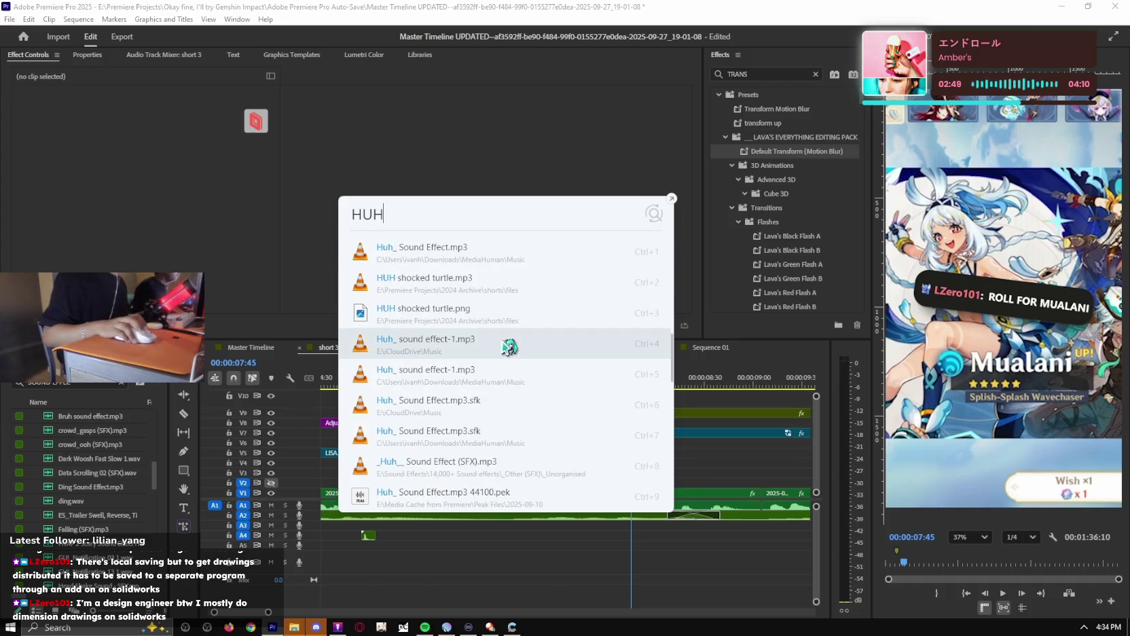
drag(509, 360, 591, 554)
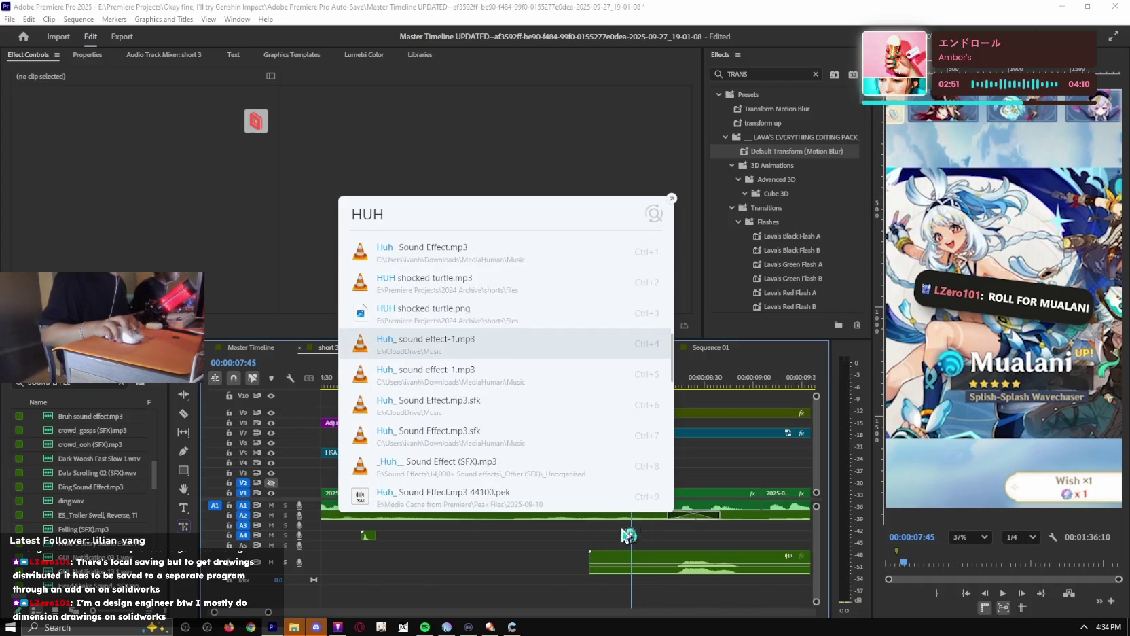
key(space)
mouse_move(592, 563)
mouse_down()
mouse_move(606, 578)
mouse_move(669, 538)
mouse_up()
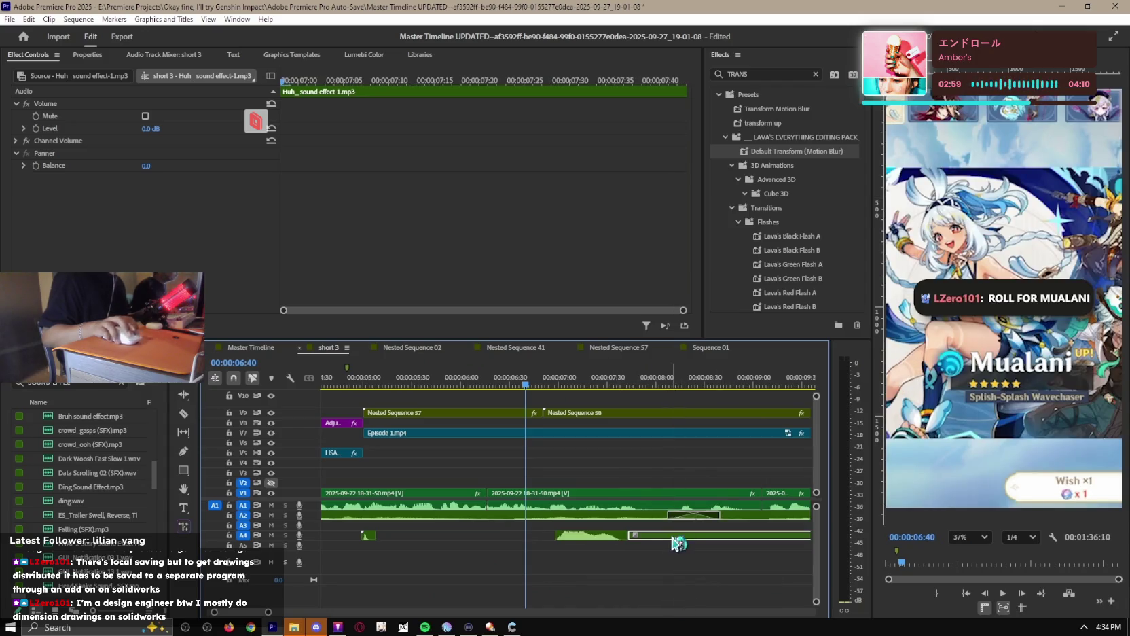
drag(669, 538, 608, 539)
Nudge the Huh clip slightly later on A4 and review its timing.
click(608, 540)
key(space)
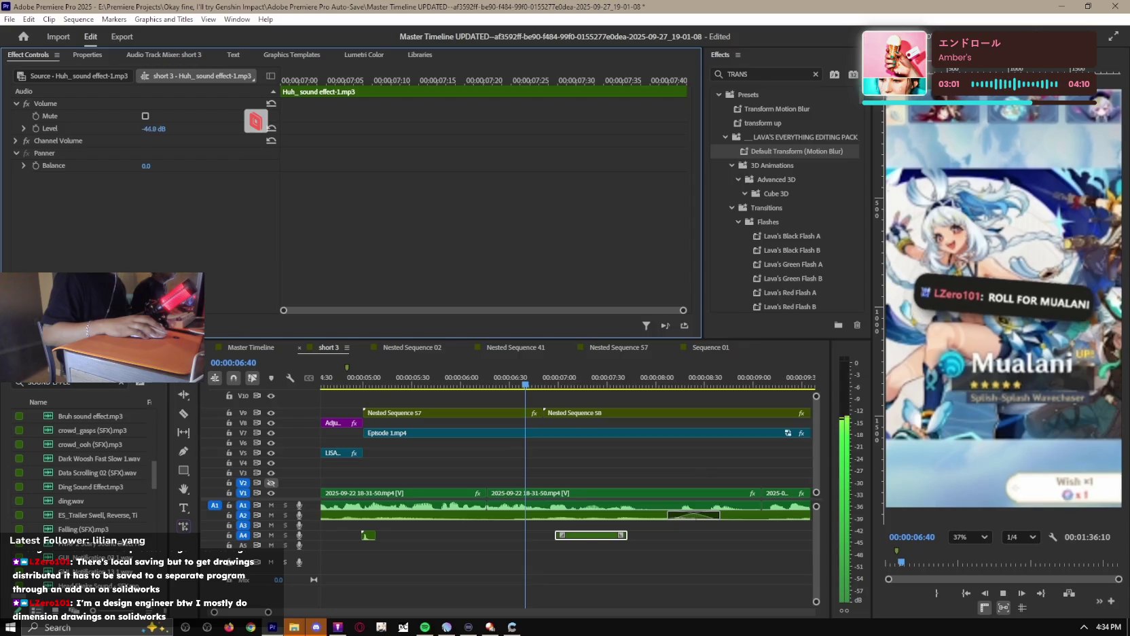
drag(594, 536, 605, 538)
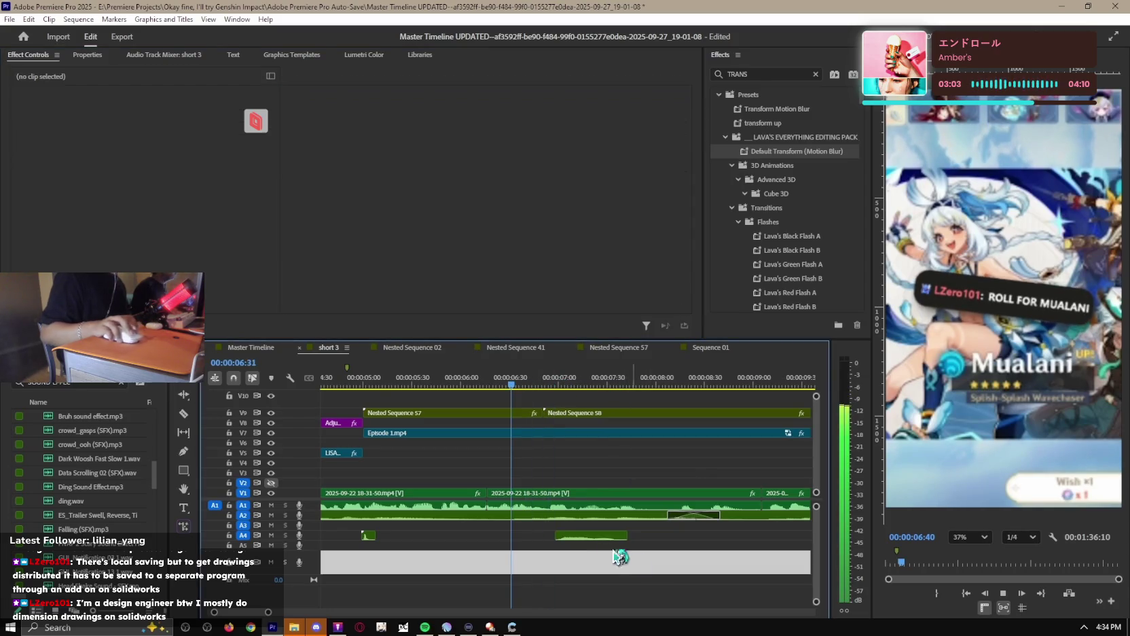
click(651, 573)
key(minus)
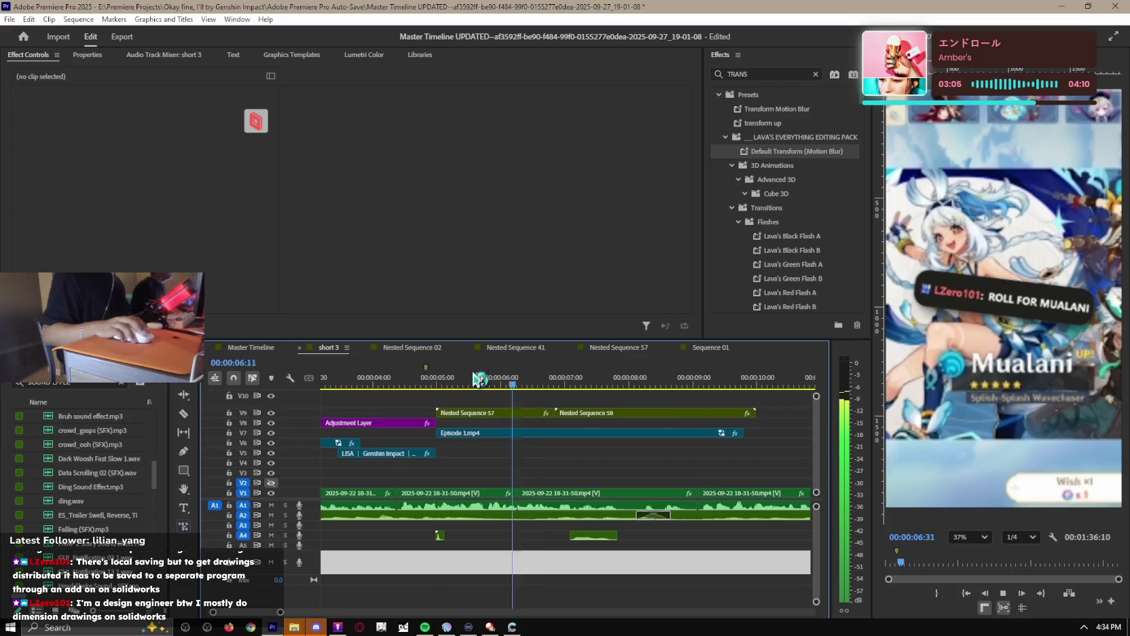
key(space)
key(minus)
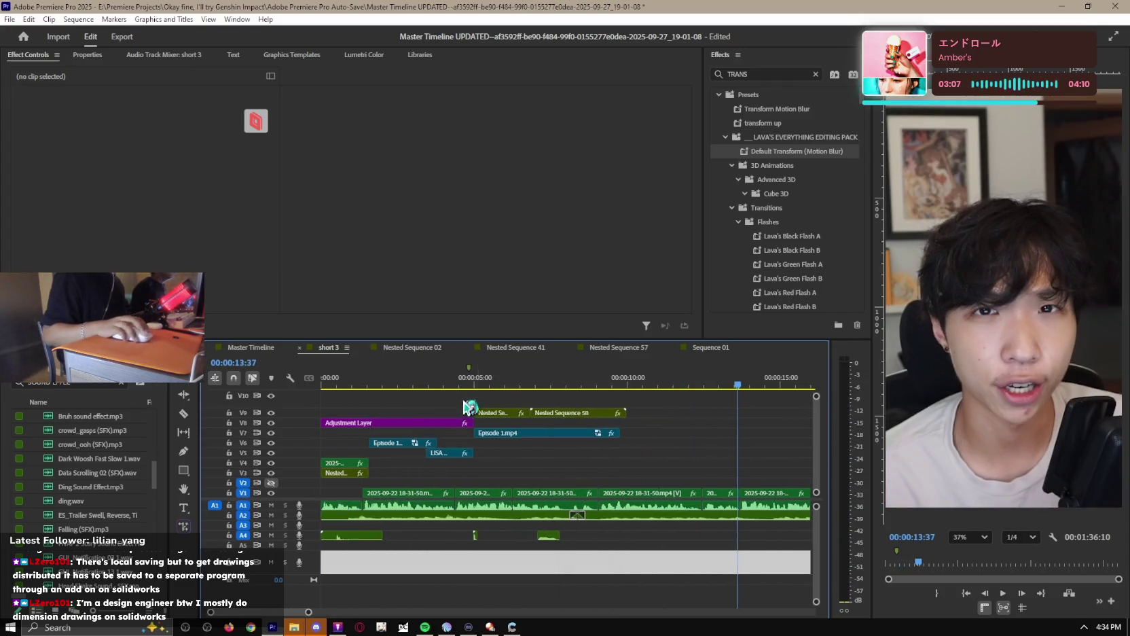
key(ctrl)
key(ctrl)
Add the Riser Metallic sound effect and lower its volume to -14.2 dB.
text(METALLIC RISER)
mouse_move(512, 258)
mouse_down()
mouse_move(479, 579)
mouse_move(489, 565)
mouse_up()
key(equal)
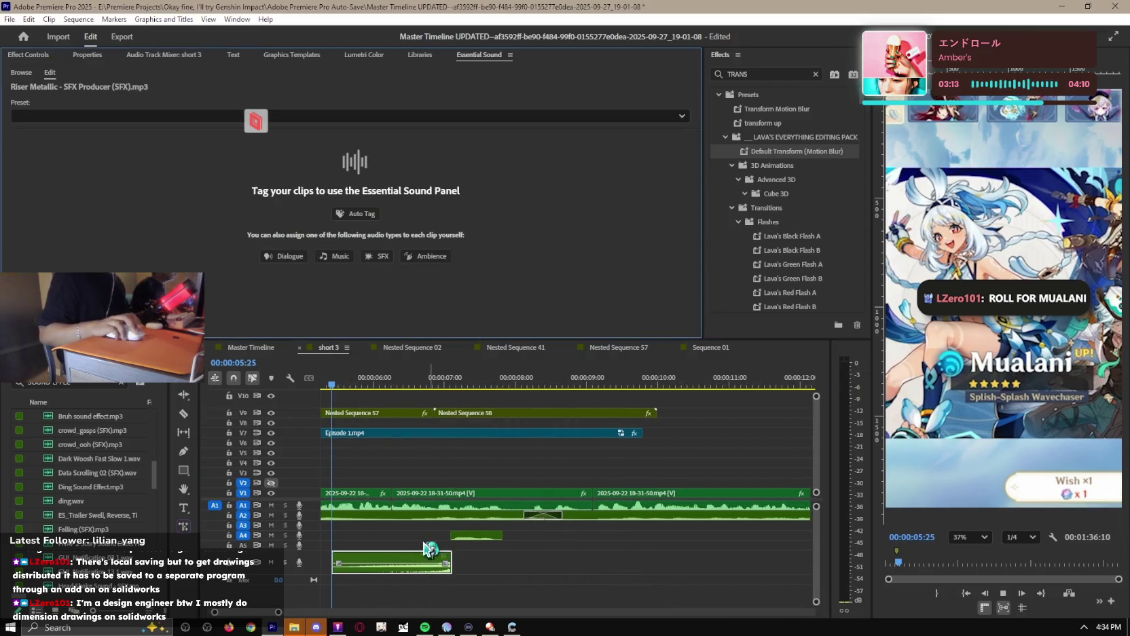
click(76, 57)
key(shift+5)
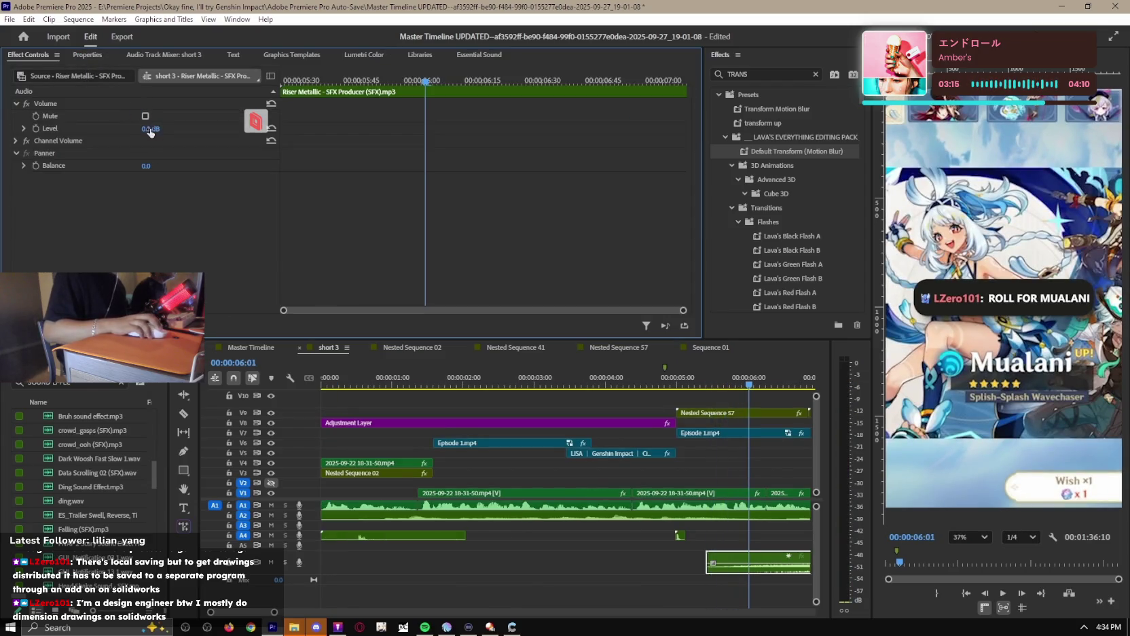
drag(151, 129, 109, 129)
key(space)
Switch to Sequence 01 in the Editing Pack project.
key(minus)
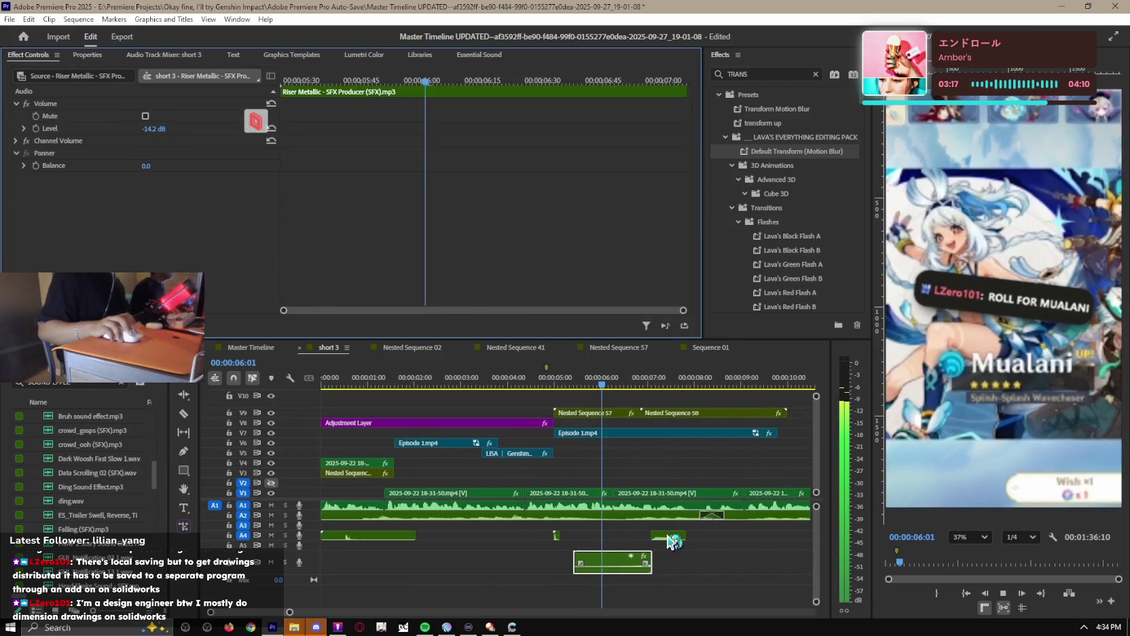
key(equal)
key(equal)
click(708, 347)
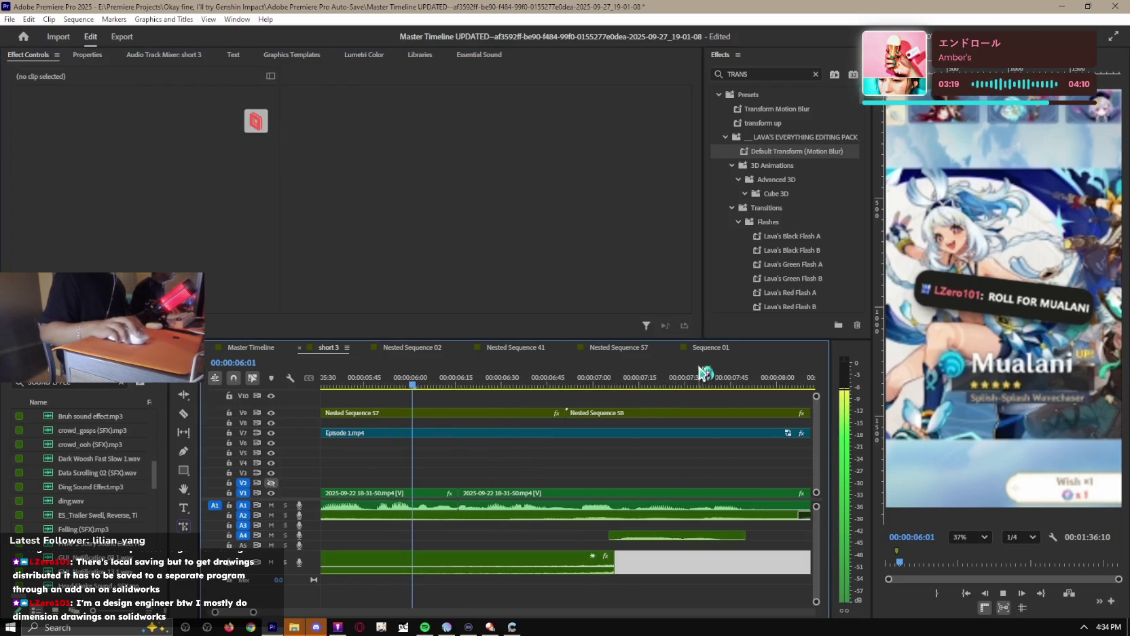
Move the cinematic boom clip from Sequence 01 onto track A3 of short 3 and save the project.
click(373, 385)
key(space)
click(410, 538)
scroll(419, 516, up, 2)
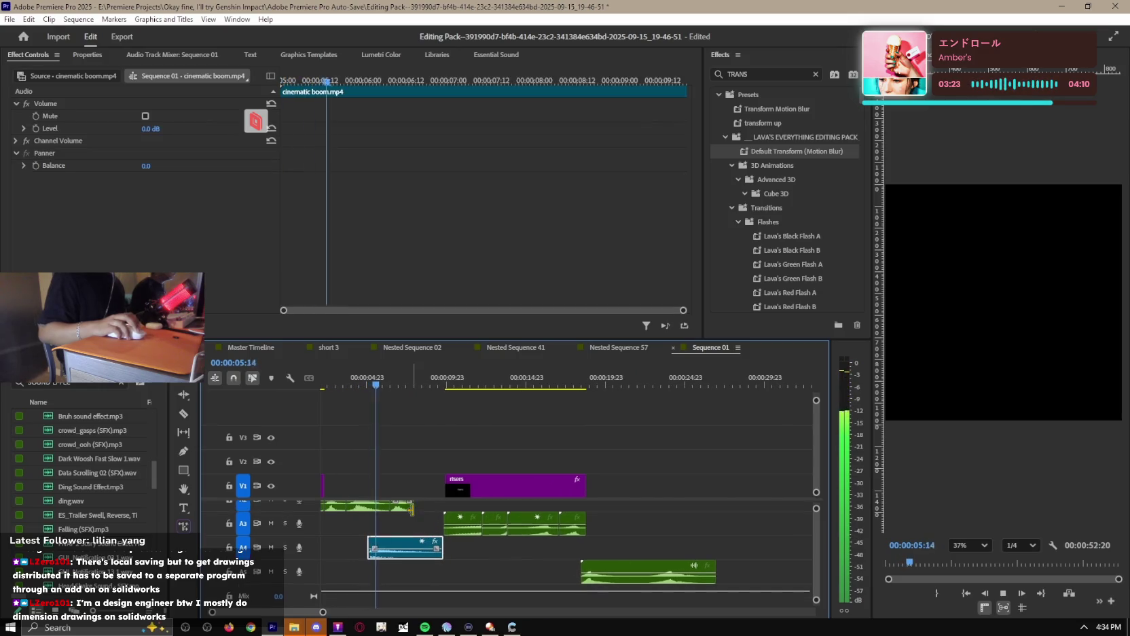
click(328, 347)
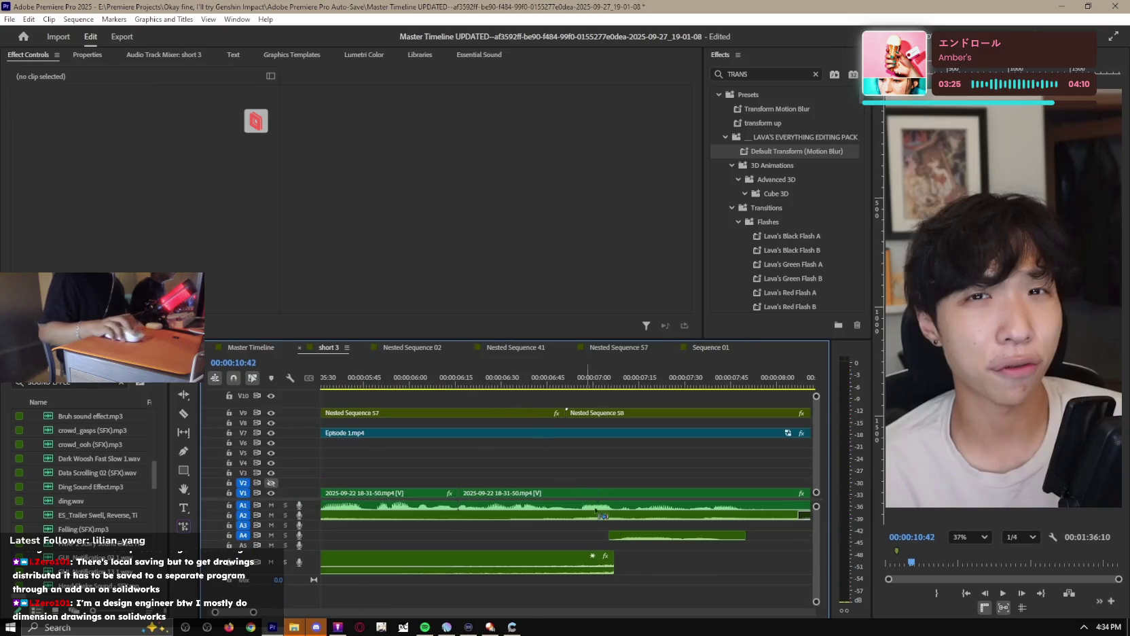
drag(512, 544, 623, 529)
scroll(597, 526, up, 4)
key(ctrl+s)
Select several video clips in short 3 and play the sequence from the beginning.
scroll(476, 475, down, 5)
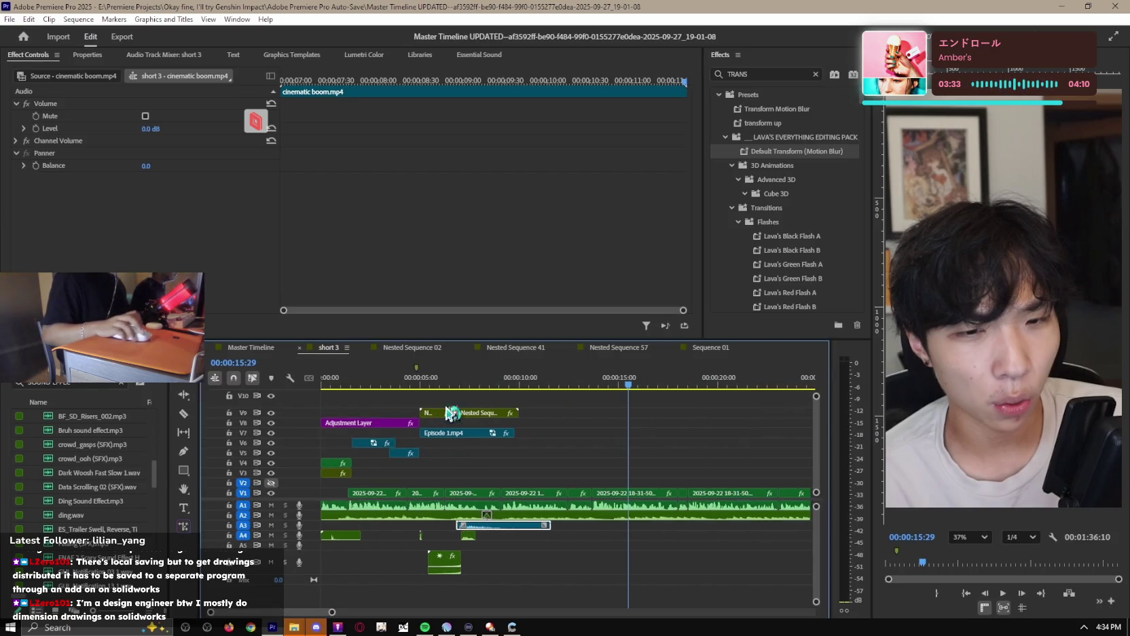
drag(819, 508, 817, 400)
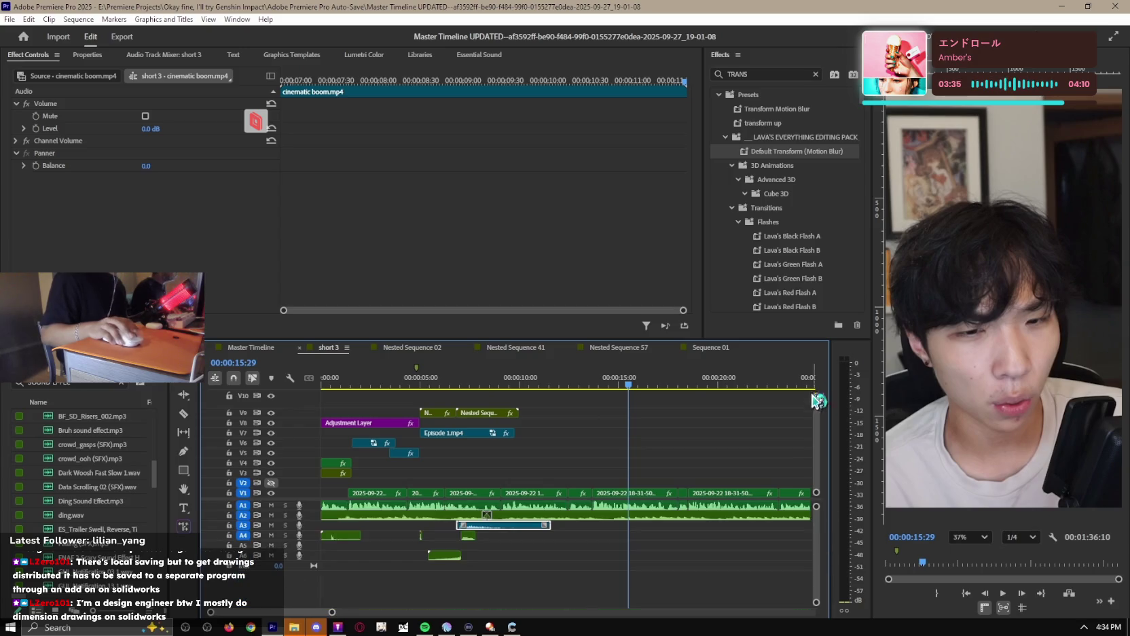
drag(617, 449, 322, 408)
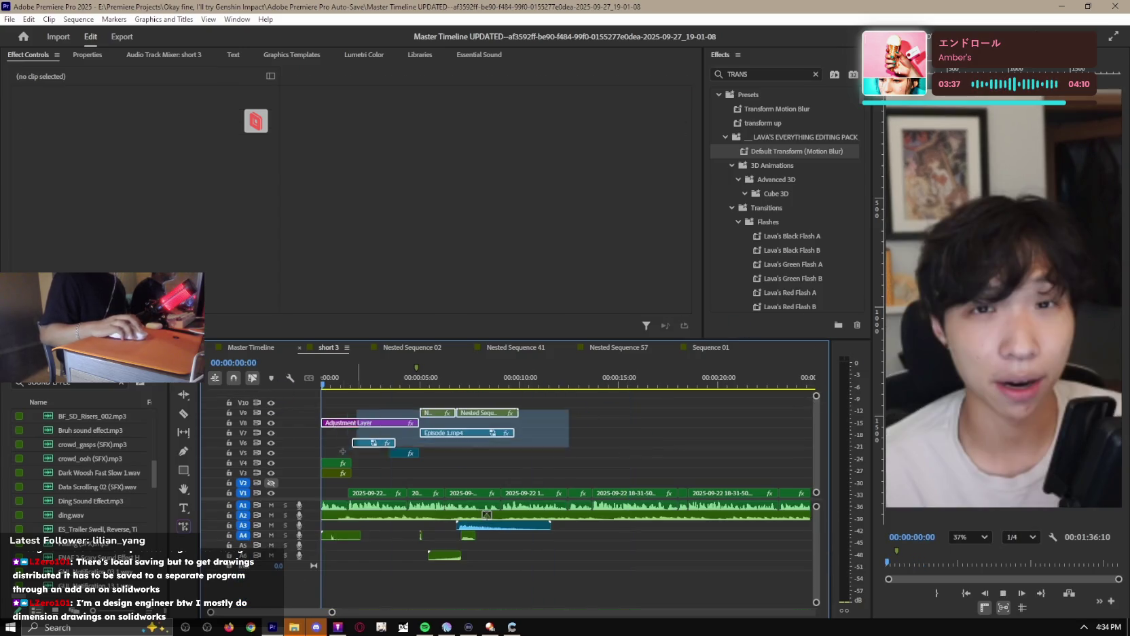
key(space)
mouse_move(407, 457)
mouse_down()
mouse_move(408, 467)
mouse_move(530, 456)
mouse_up()
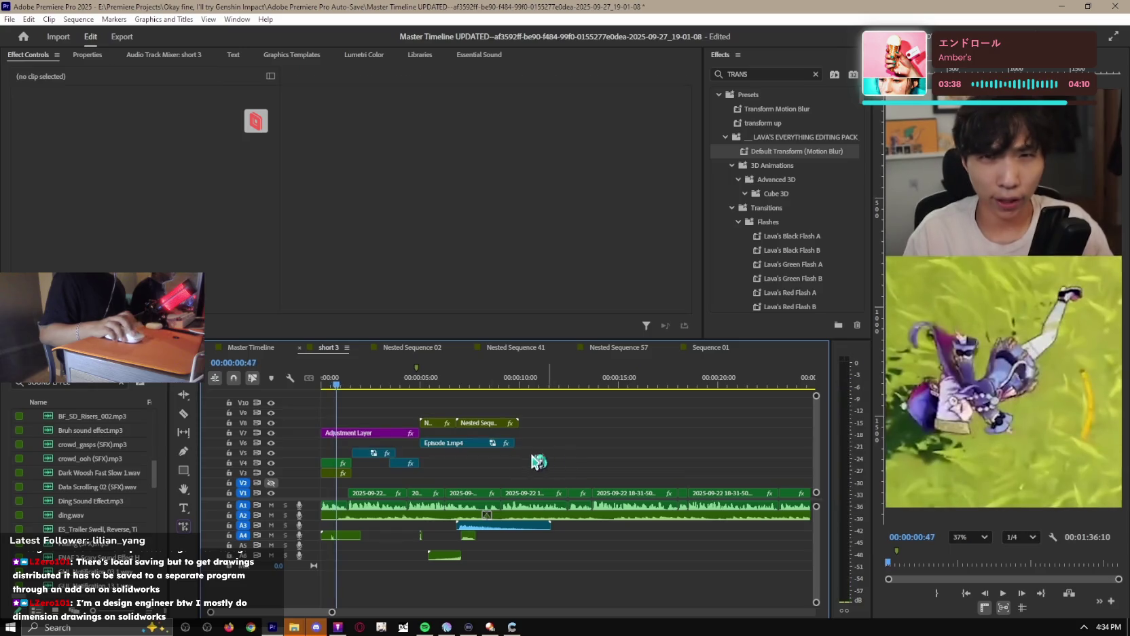
Delete the cinematic boom clip from A3 and replay from about 7 seconds.
click(580, 465)
key(=)
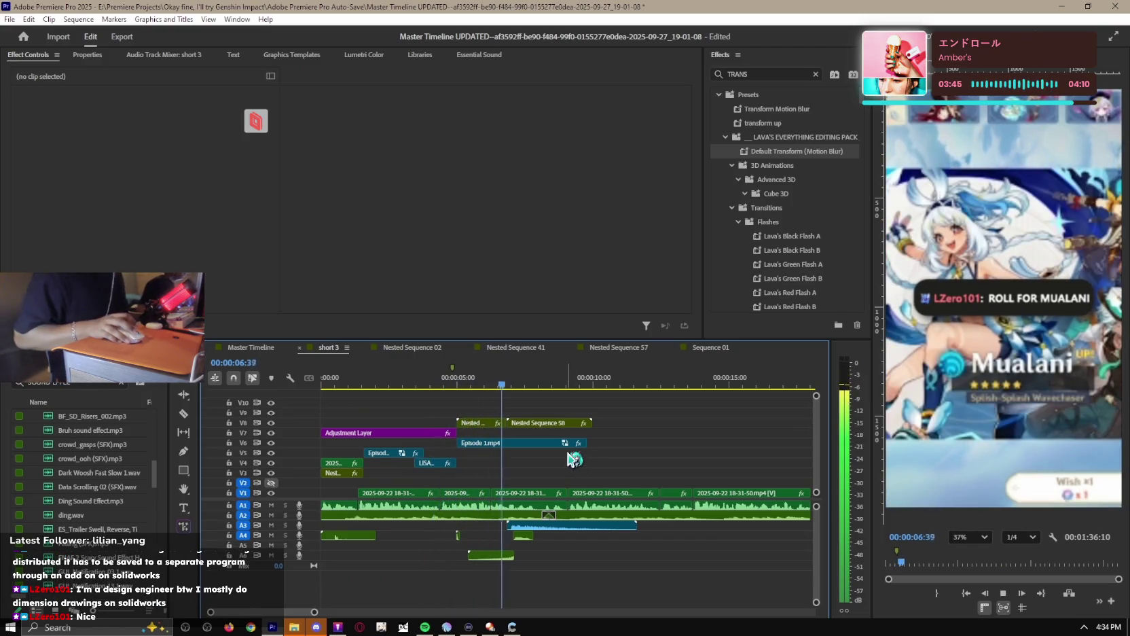
key(space)
key(equal)
key(equal)
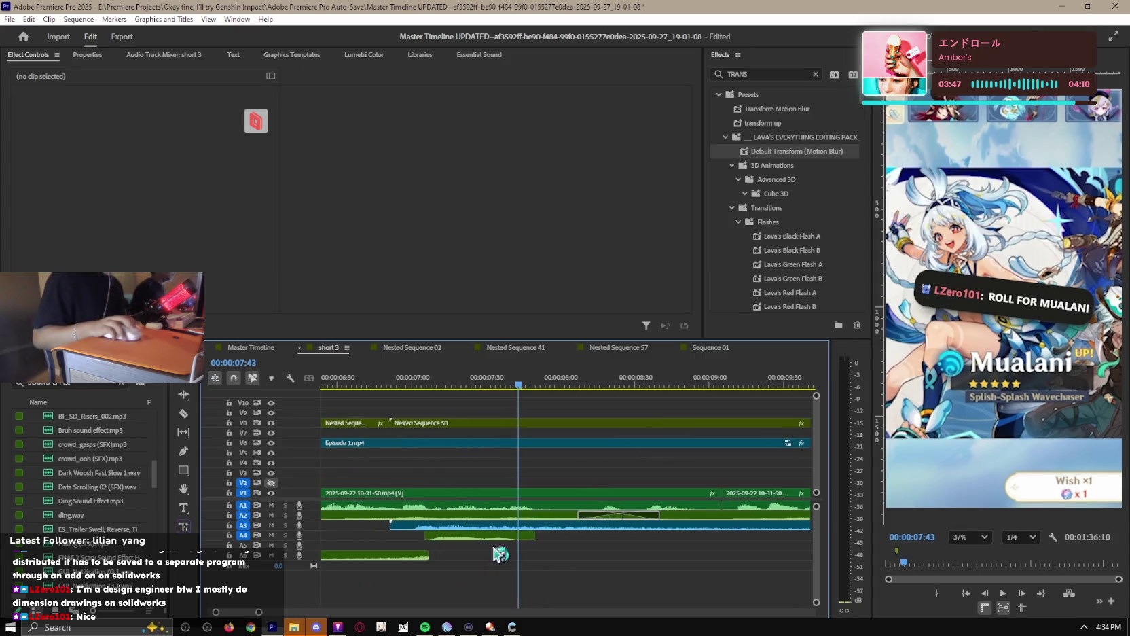
key(Delete)
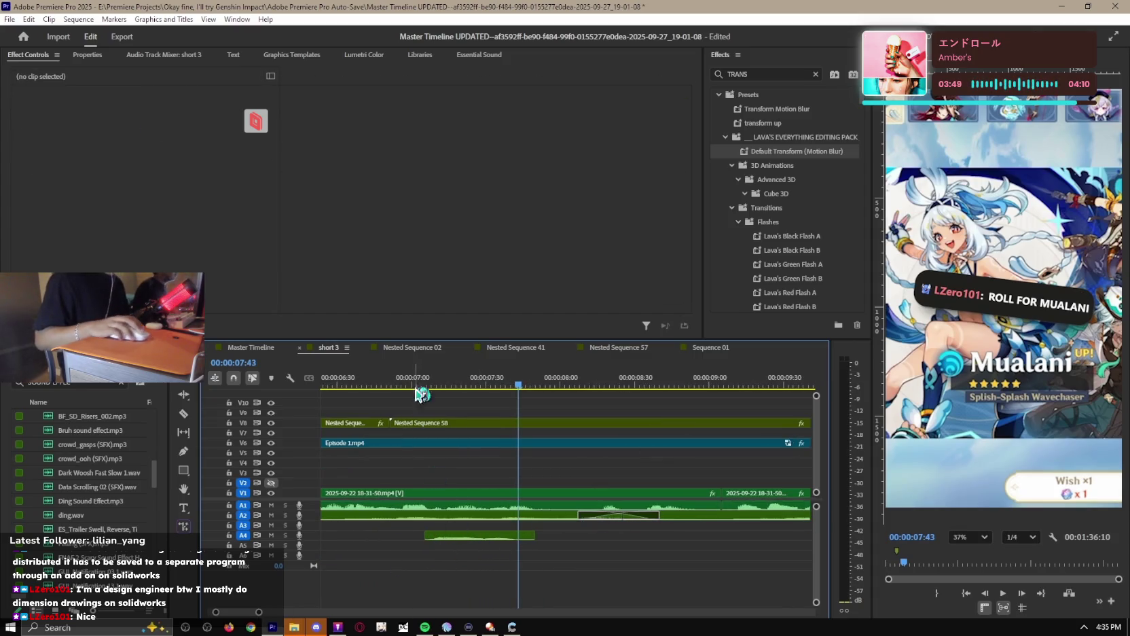
click(427, 385)
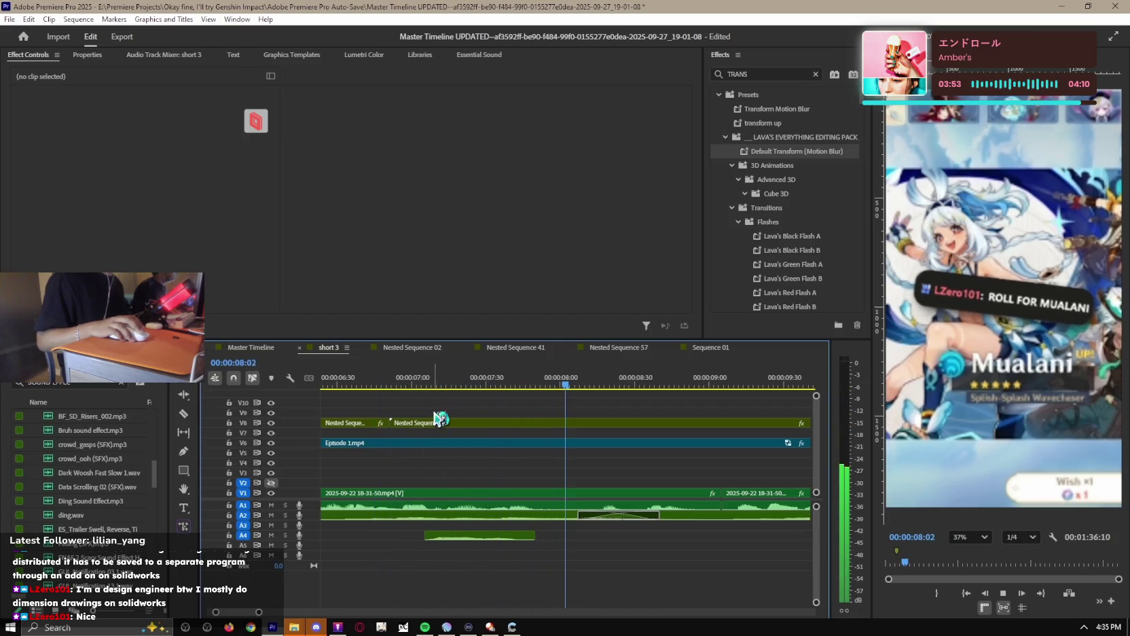
key(space)
Shift the Huh sound effect clip on A4 slightly earlier, then zoom the timeline out.
click(457, 537)
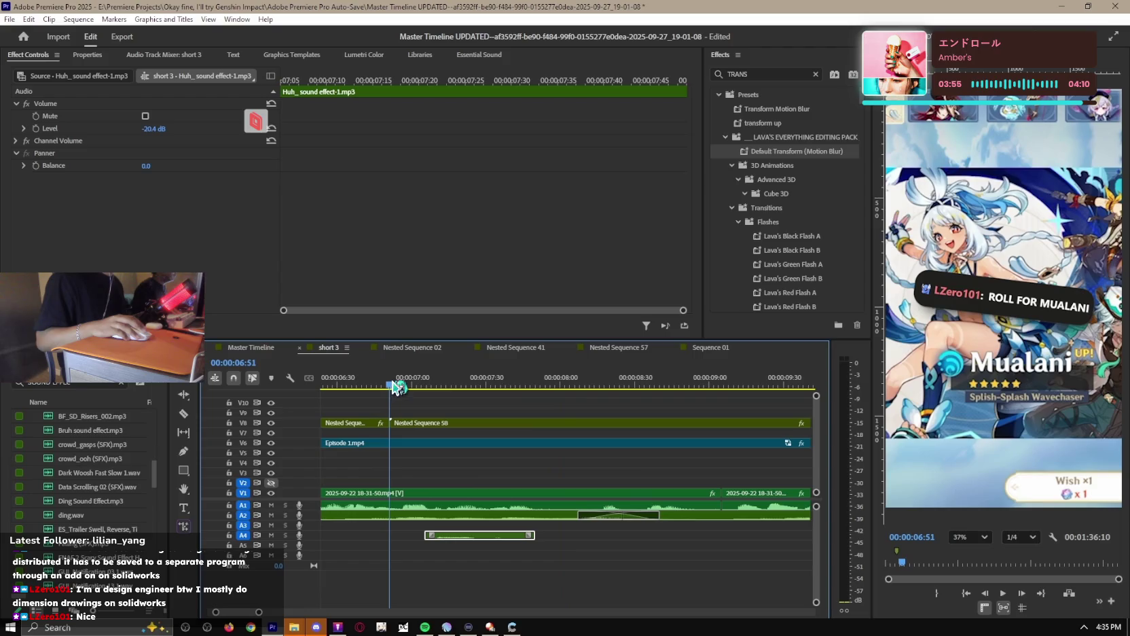
drag(415, 538, 425, 537)
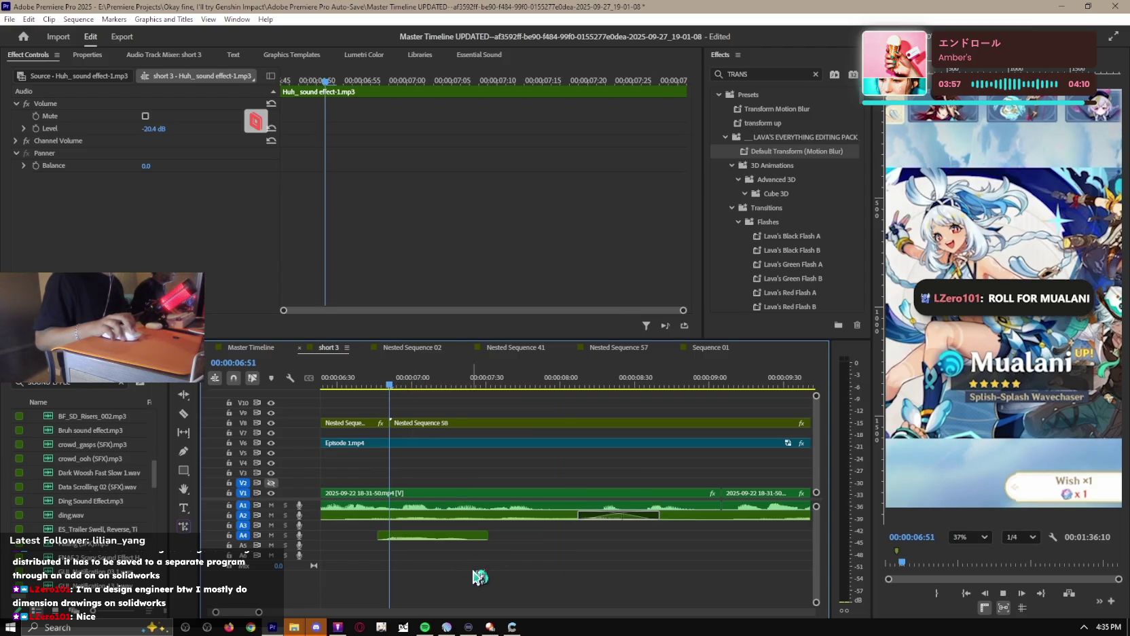
click(479, 577)
key(space)
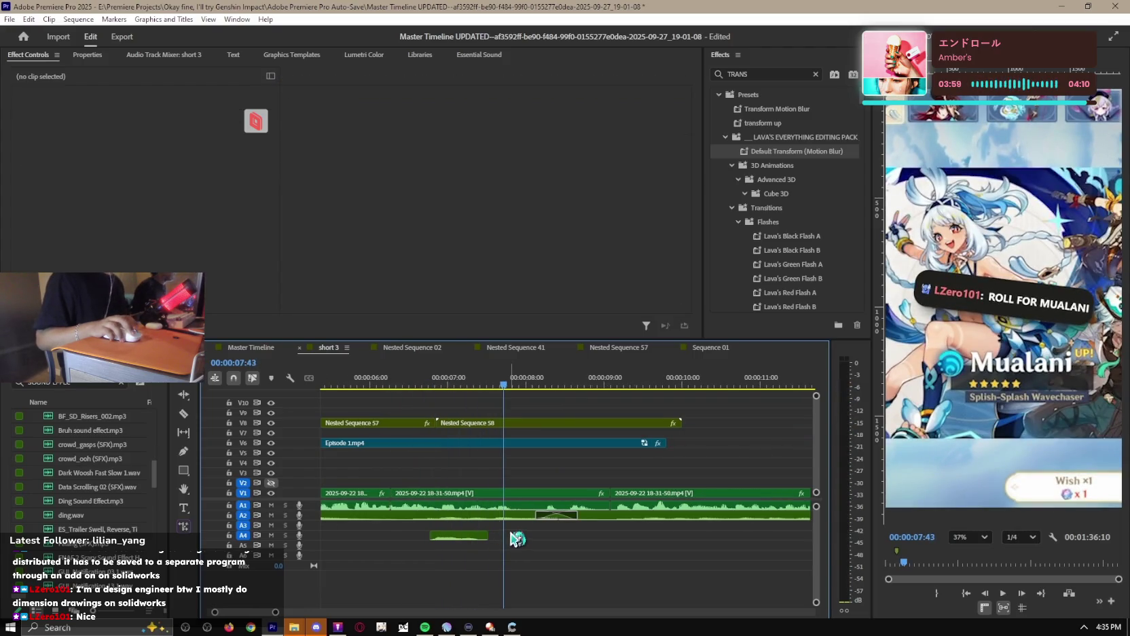
key(minus)
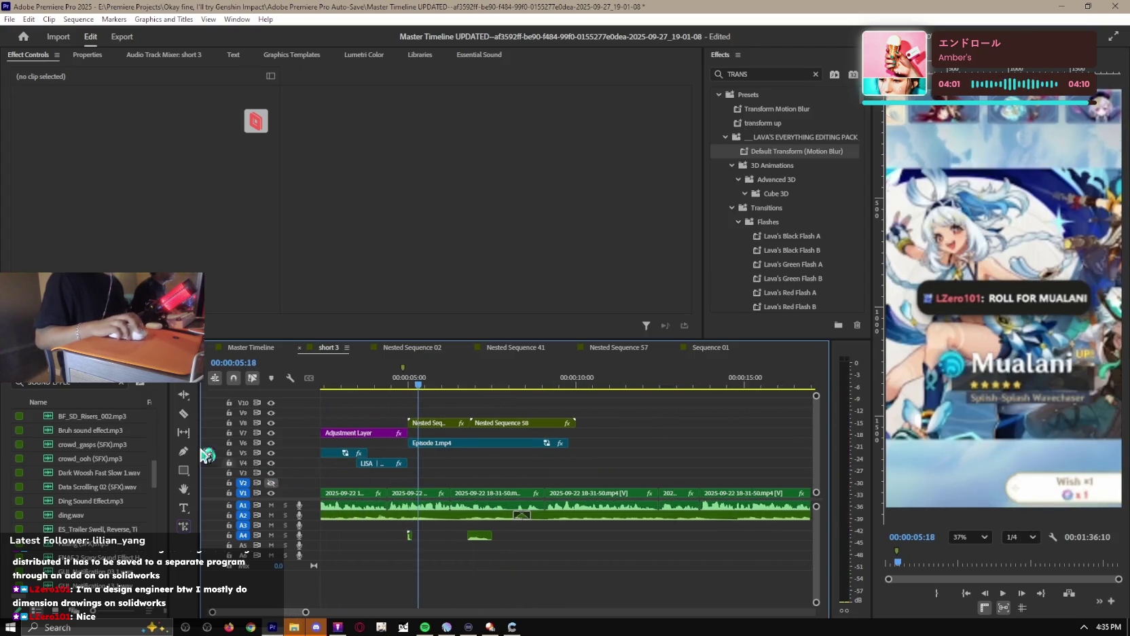
click(121, 382)
Place an Adjustment Layer on V9 above the tag and apply Lumetri Color to it.
text(ADJUST)
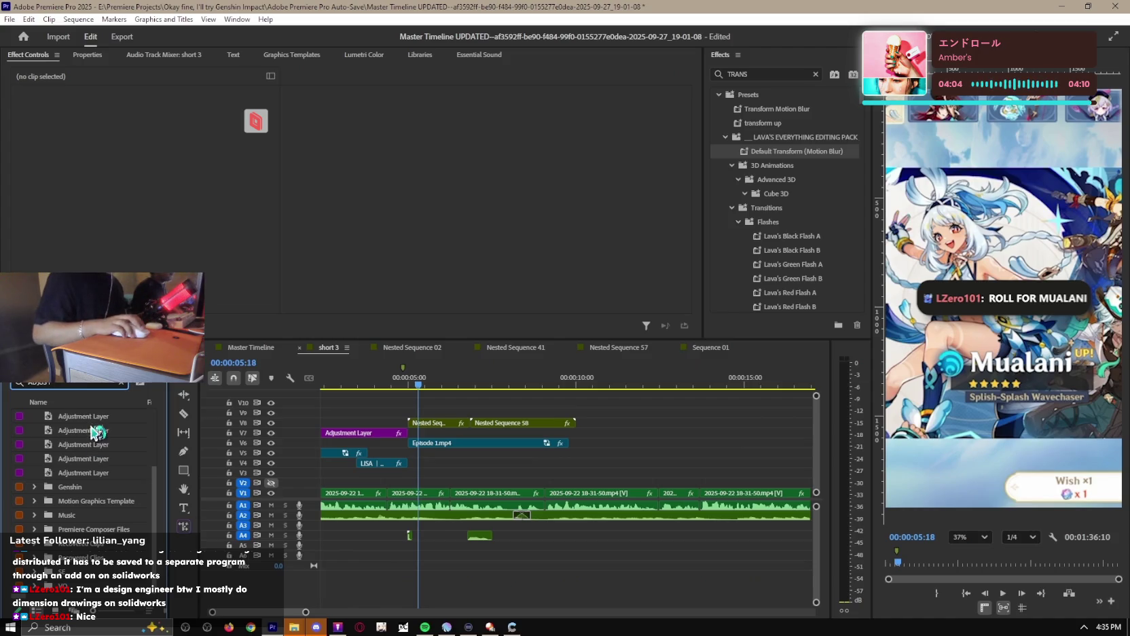
double_click(93, 420)
mouse_move(86, 419)
mouse_down()
mouse_move(447, 415)
mouse_move(421, 415)
mouse_up()
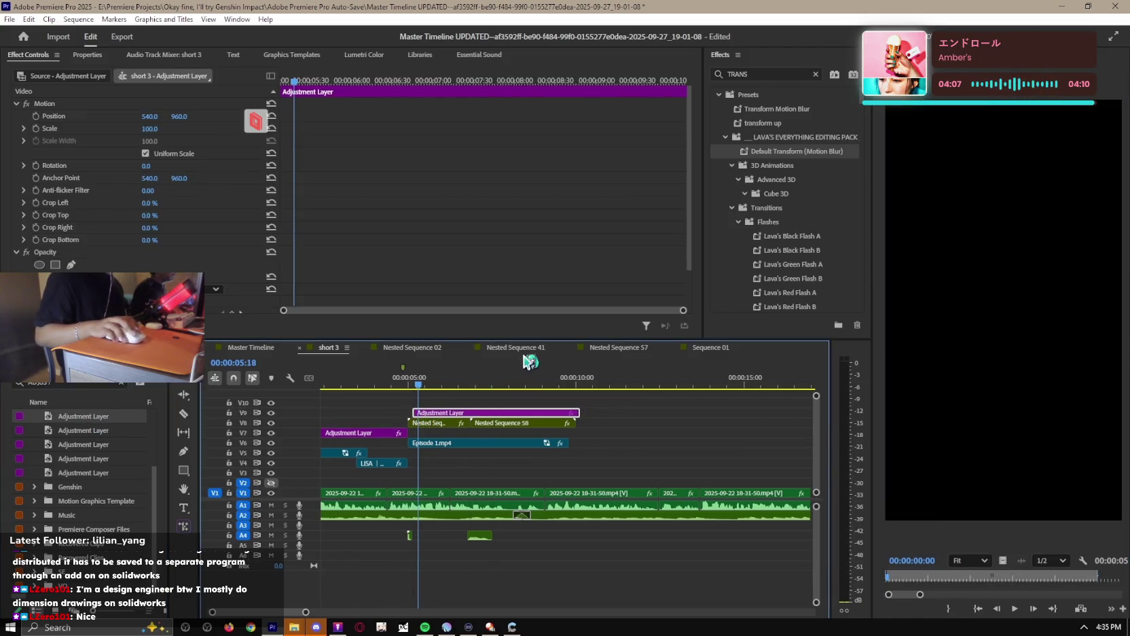
click(815, 74)
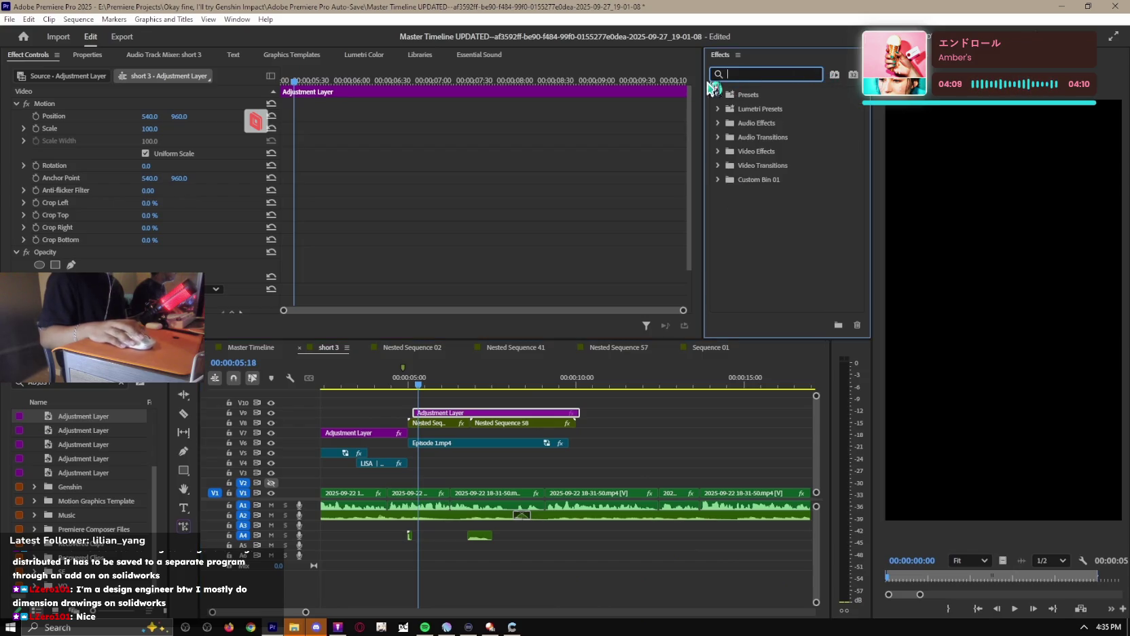
text(LUM)
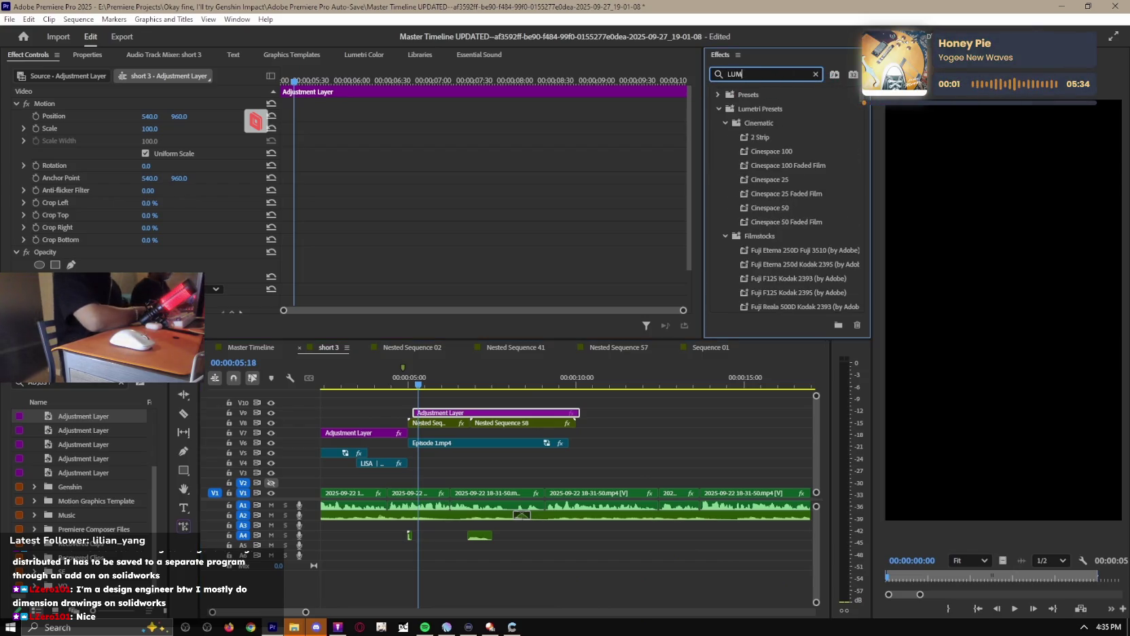
text(ETRI COLOR)
click(782, 182)
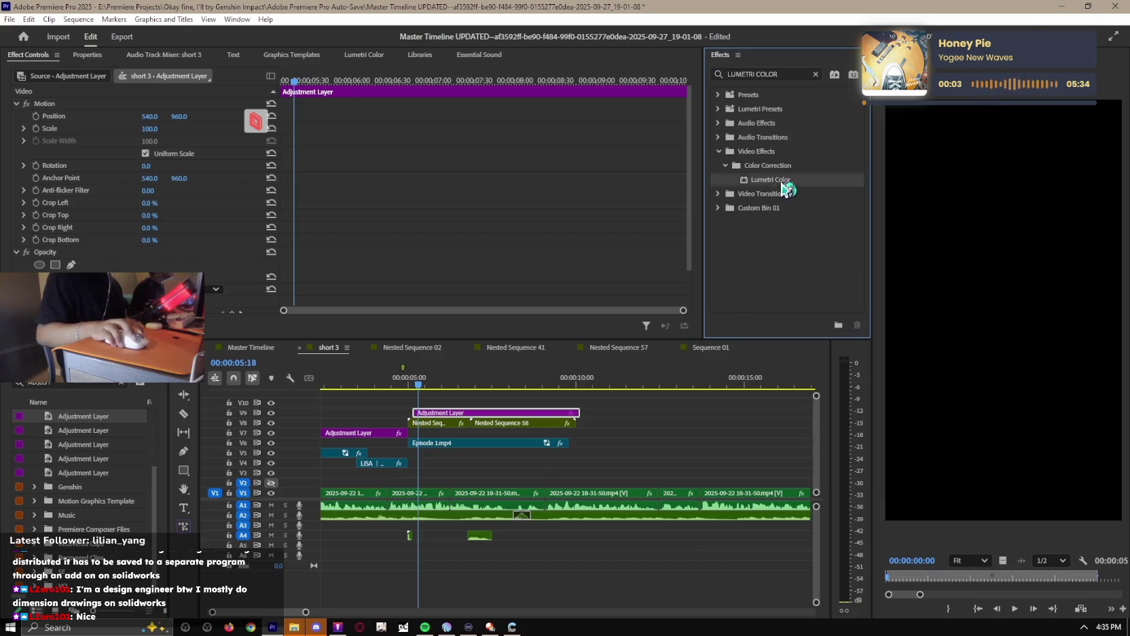
drag(294, 290, 239, 224)
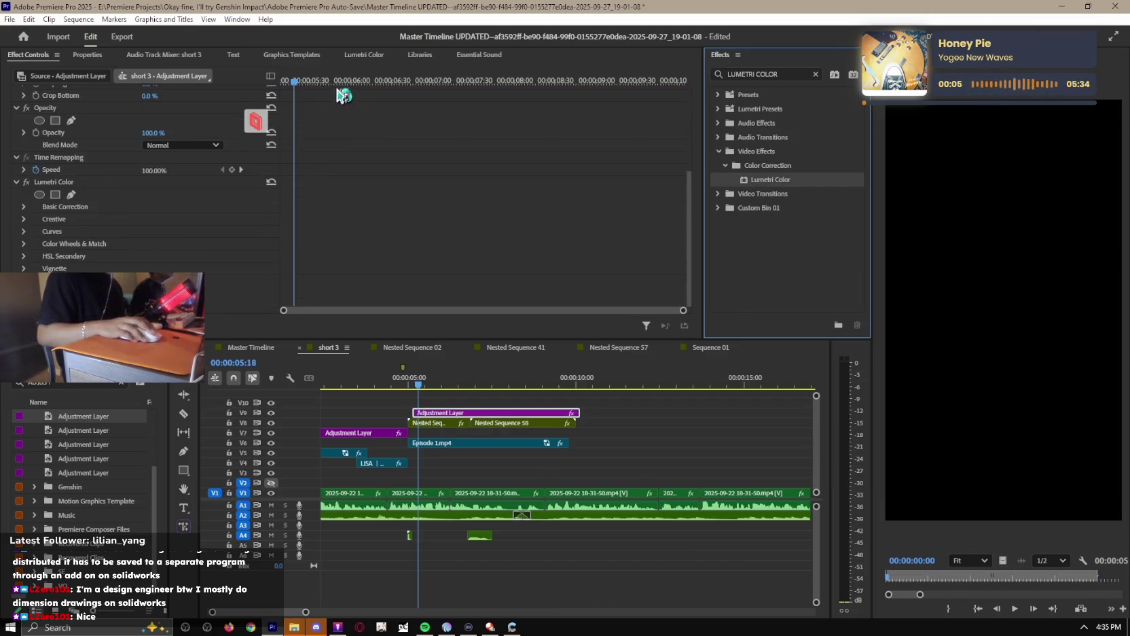
Keyframe Lumetri Creative Saturation from 100 at the fade start to 0 near 9 seconds.
click(339, 86)
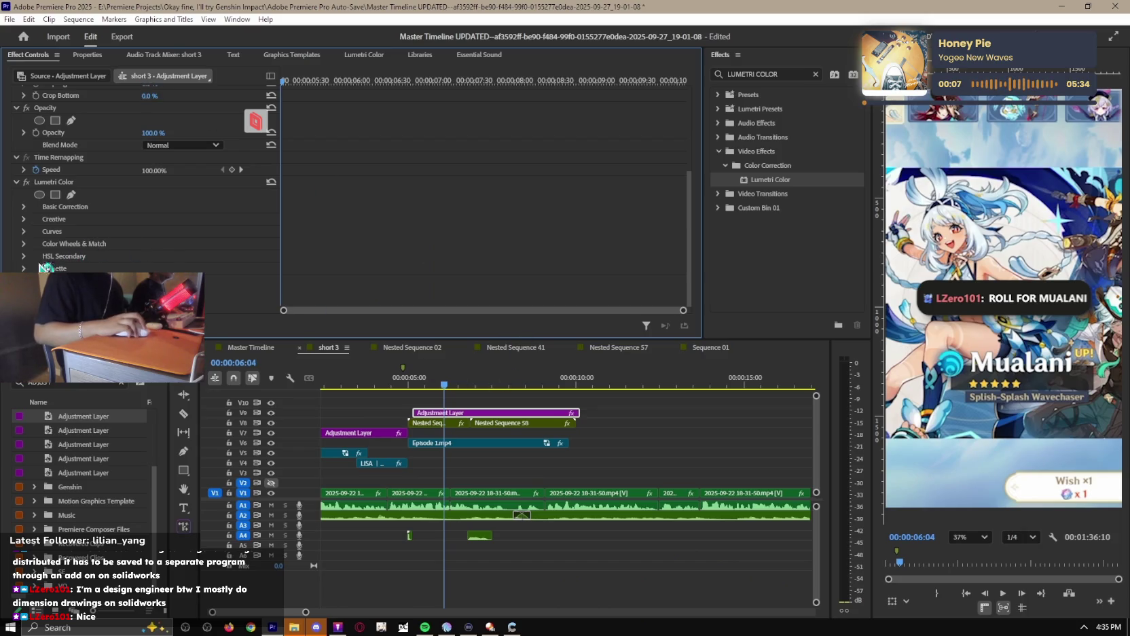
click(25, 219)
click(470, 382)
drag(474, 382, 471, 382)
scroll(131, 263, down, 3)
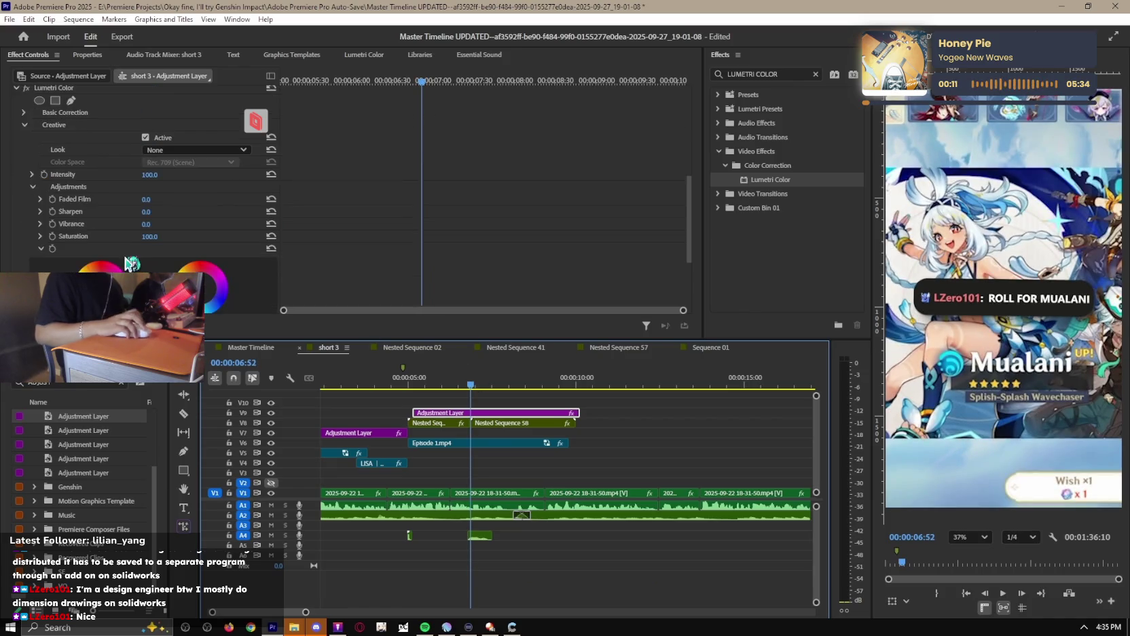
click(53, 236)
drag(537, 80, 598, 80)
drag(149, 236, 82, 236)
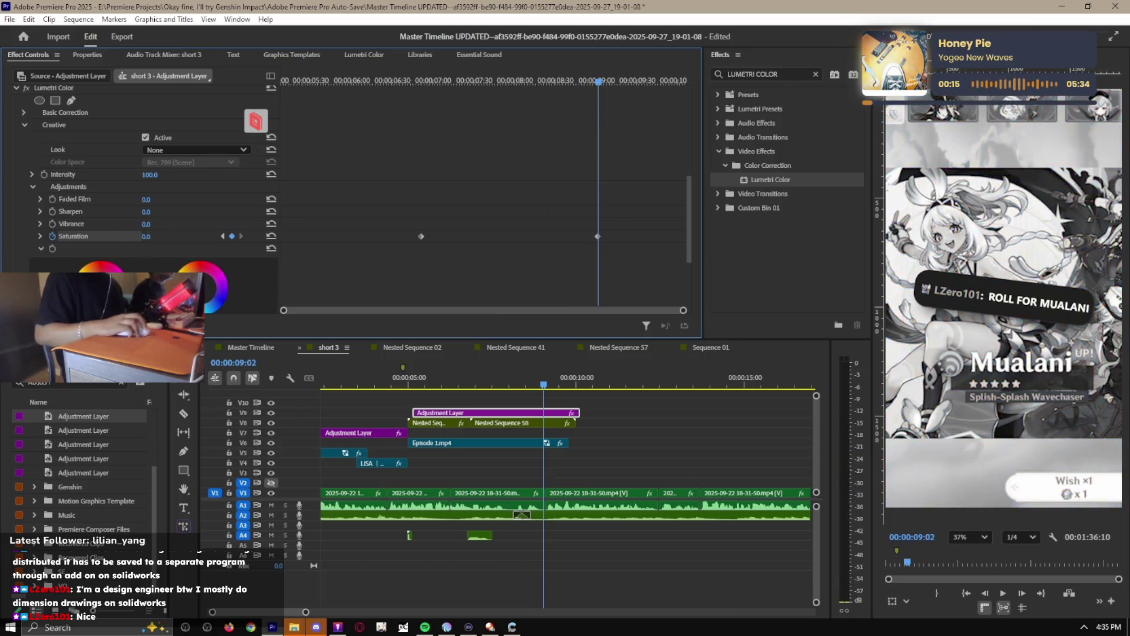
key(space)
click(672, 461)
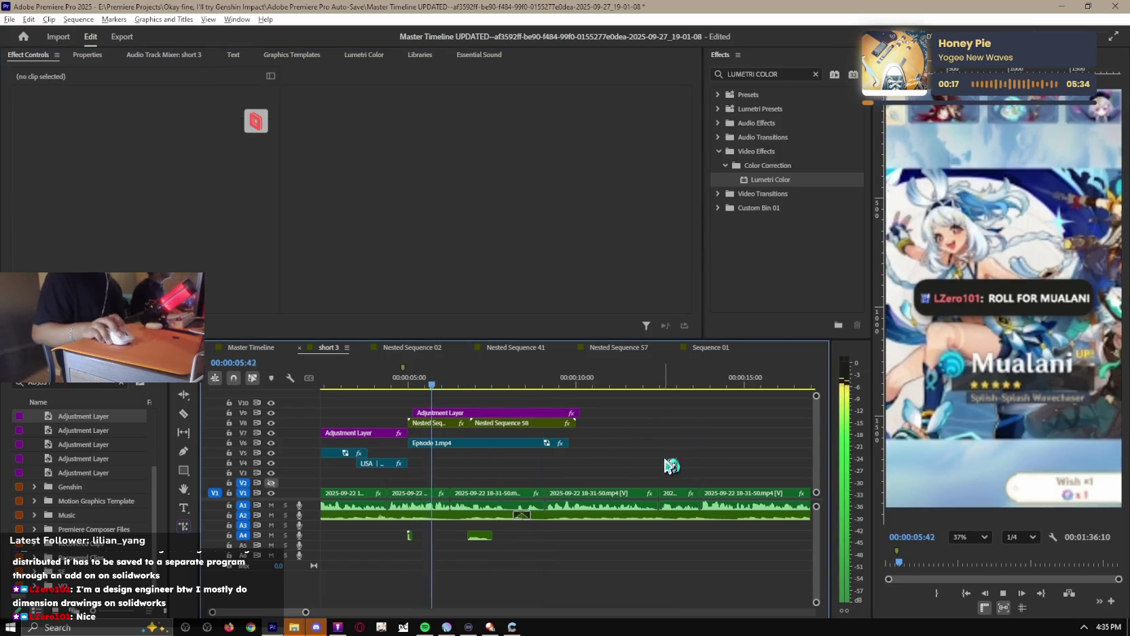
Play short 3 from the start and stop near the 9-second mark.
scroll(672, 461, down, 2)
key(space)
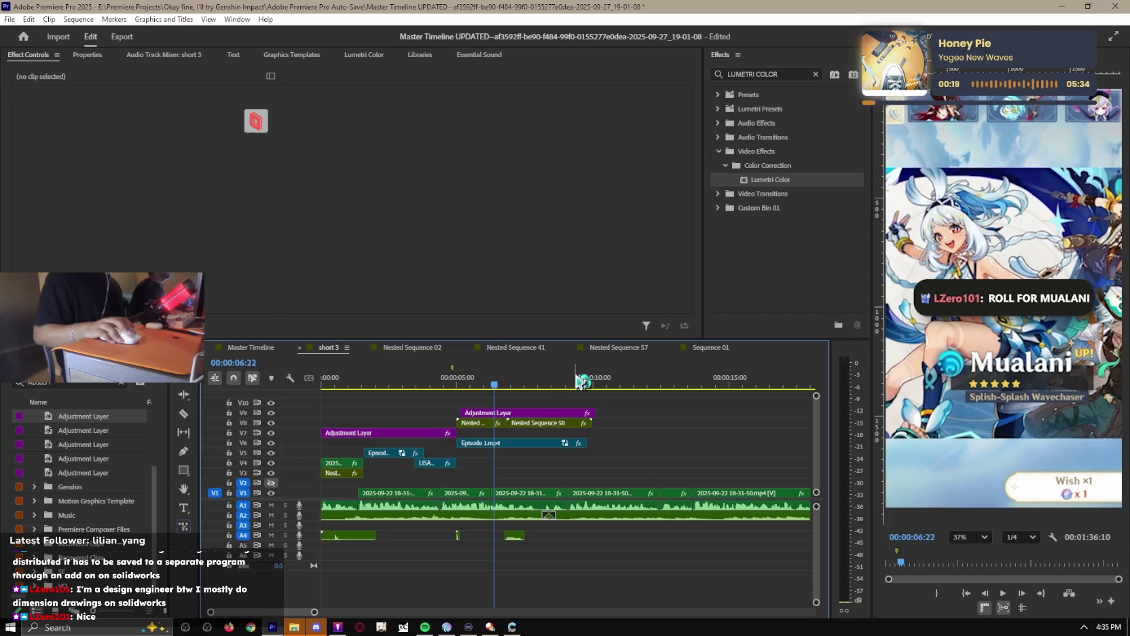
key(Home)
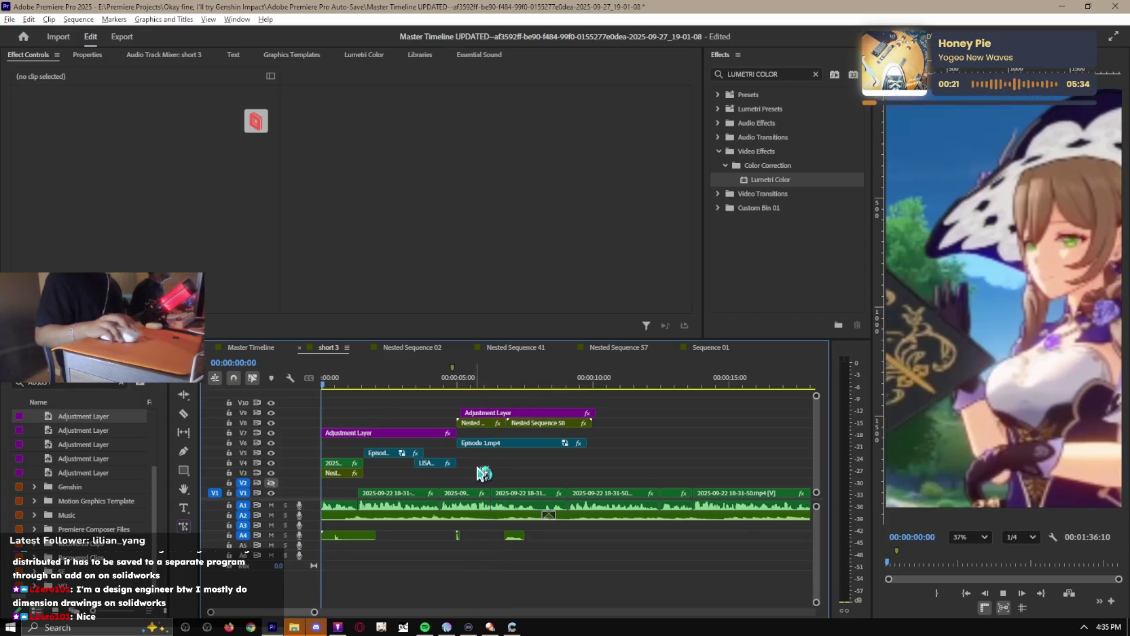
key(space)
scroll(482, 473, down, 2)
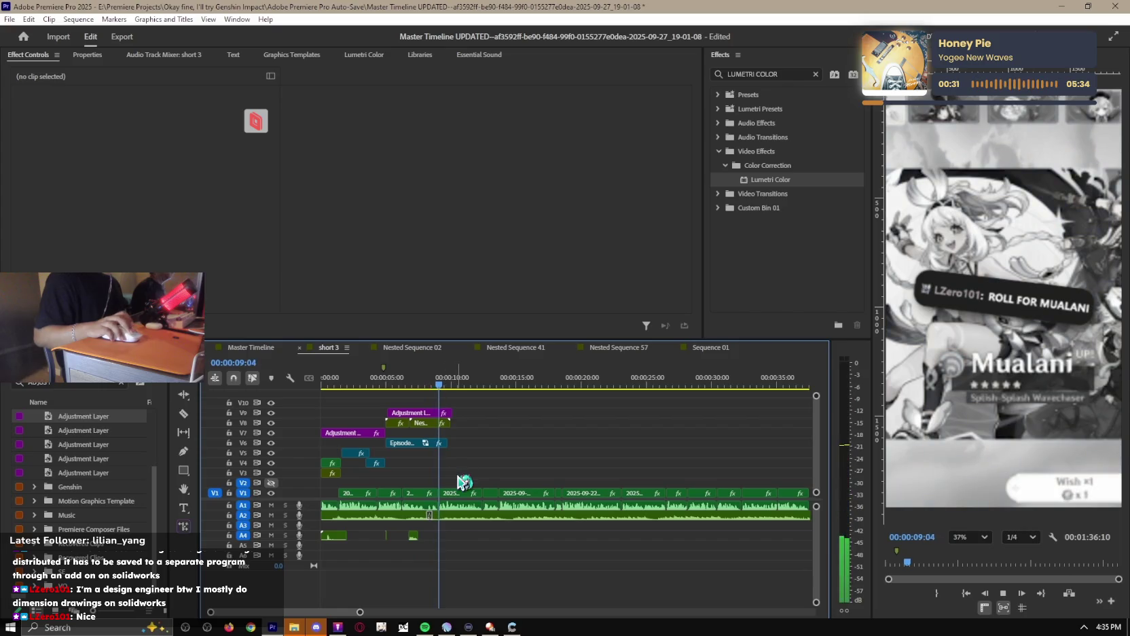
key(minus)
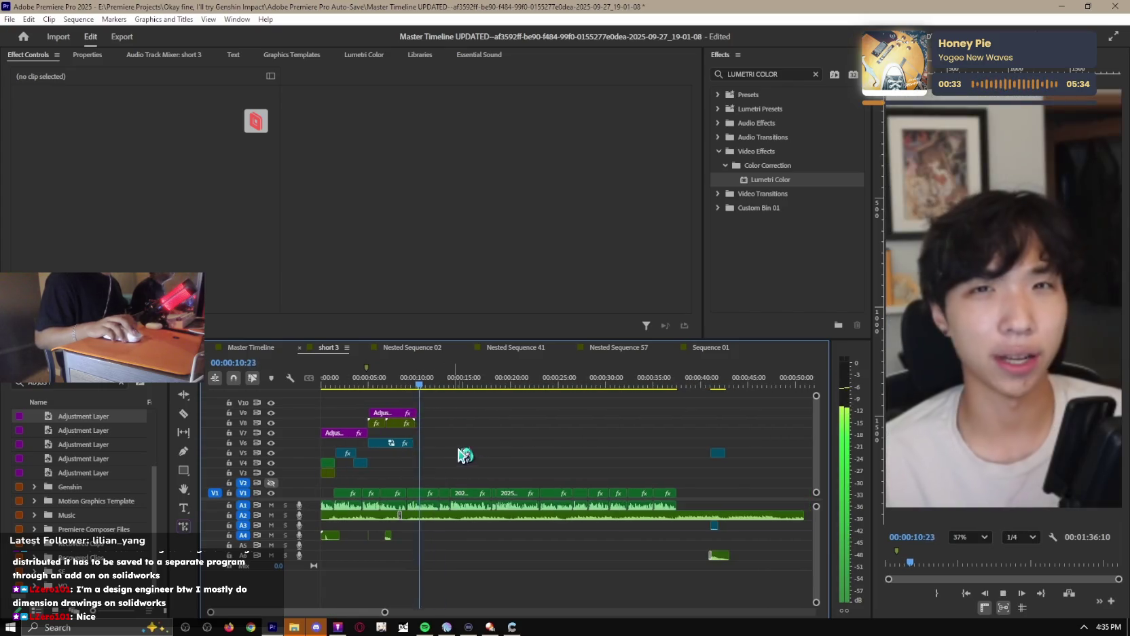
key(space)
Delete the selected later clips on V9, V8 and V6, then undo to restore them.
key(equal)
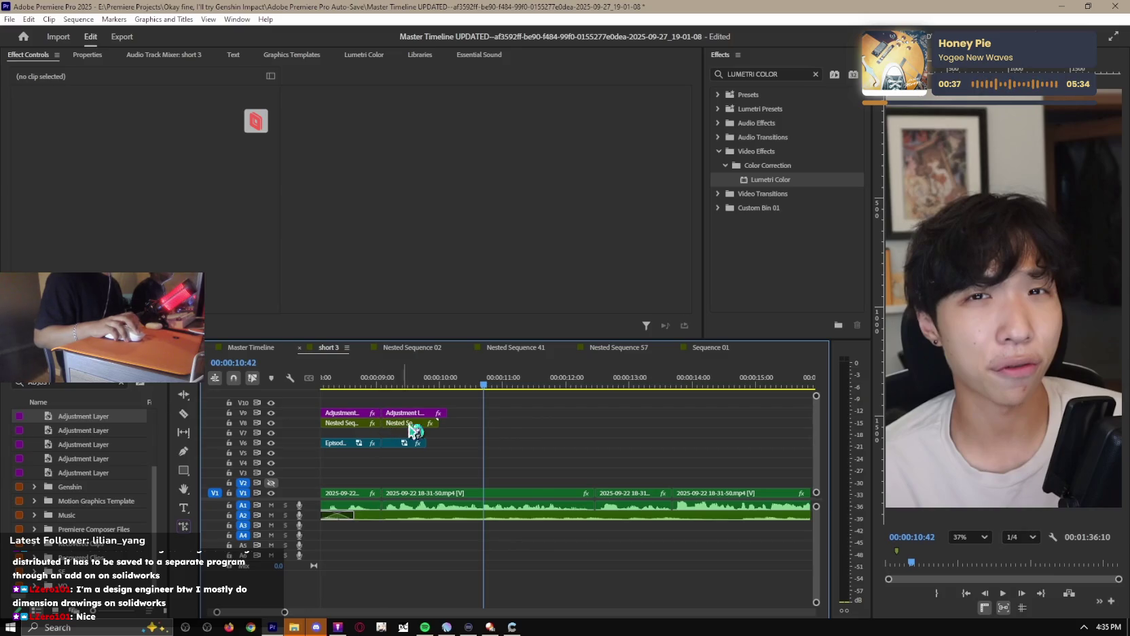
key(Delete)
key(equal)
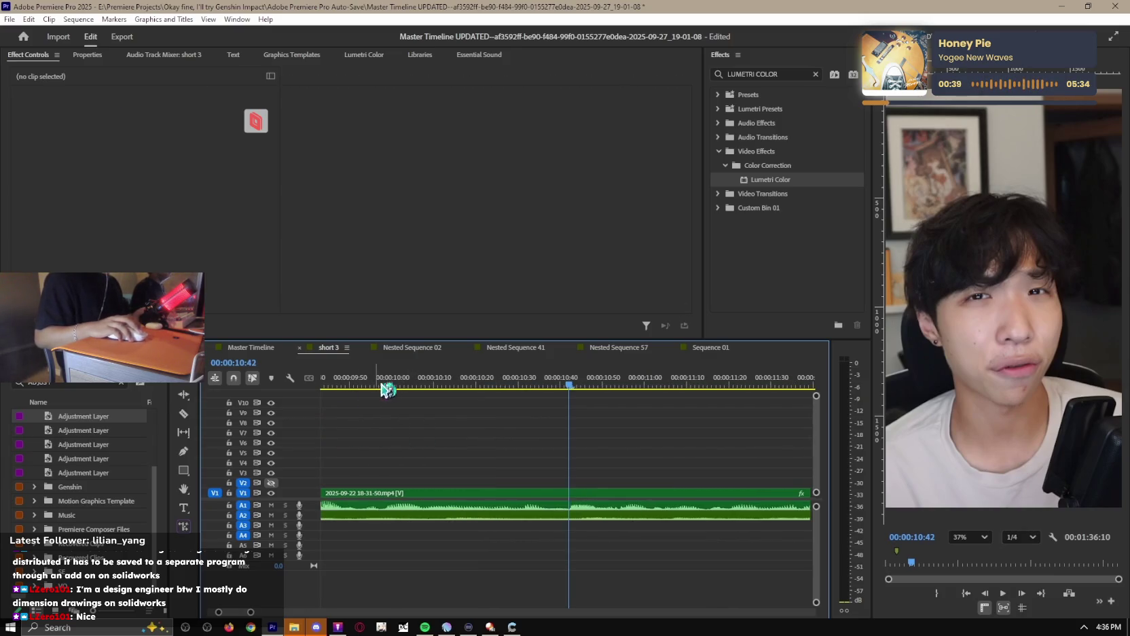
key(ctrl+z)
scroll(462, 428, up, 5)
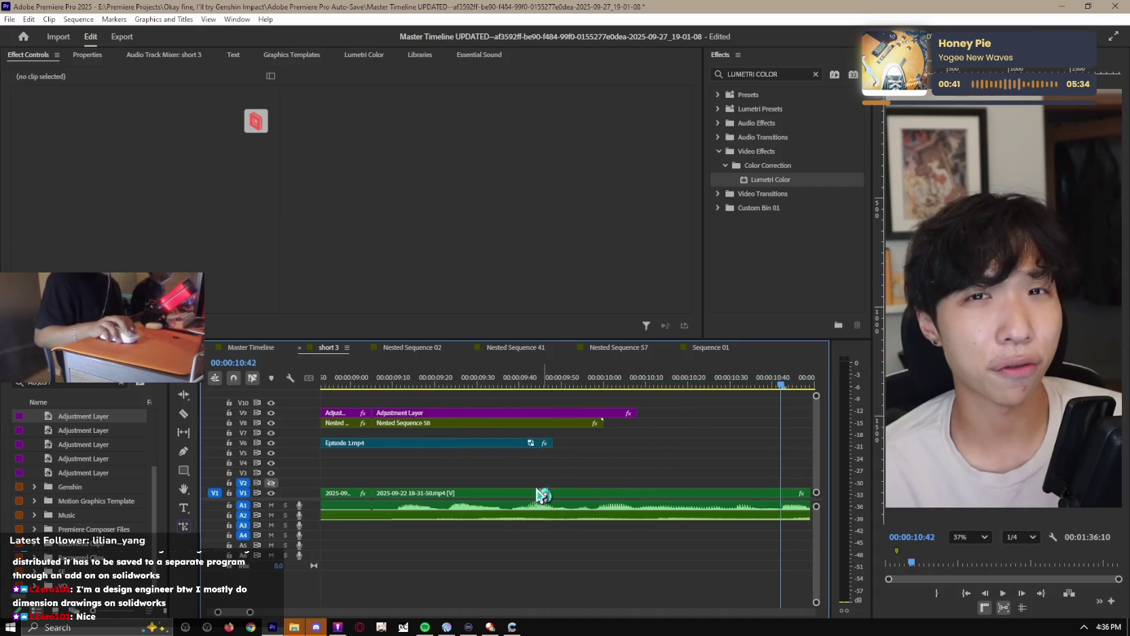
key(minus)
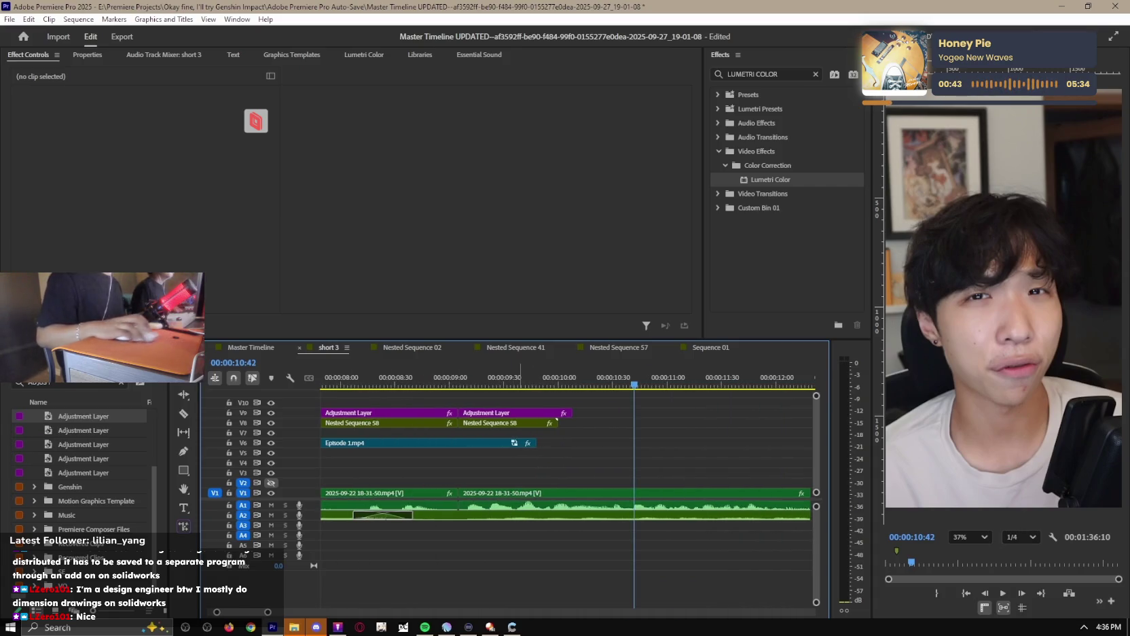
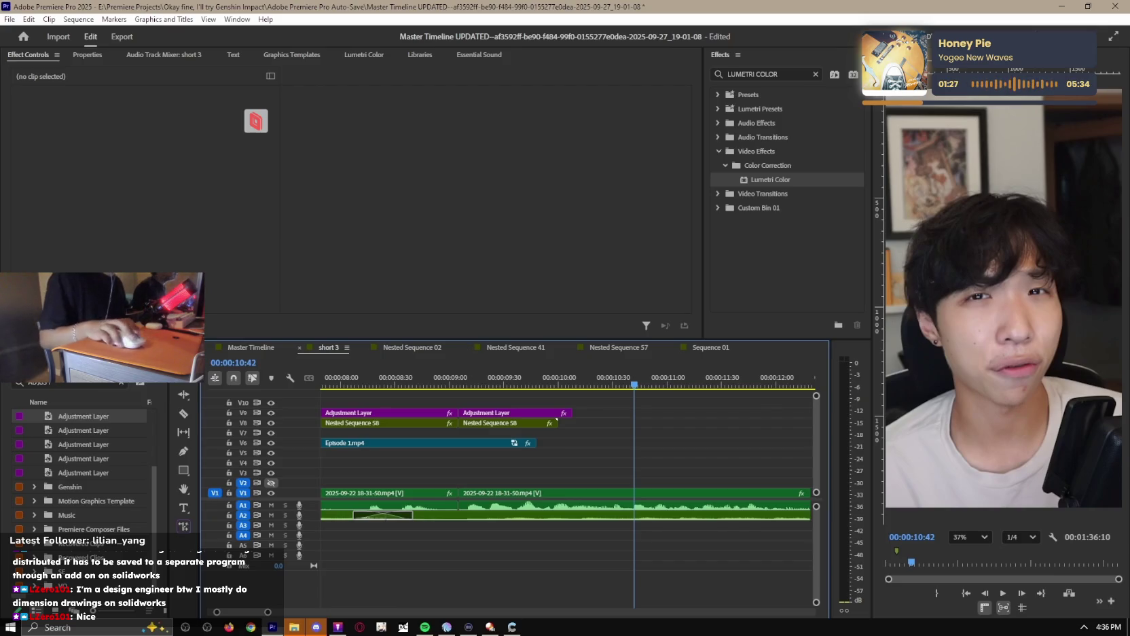
Search 'TWITCHVOD' to open the Twitch Vod Downloader folder and select the TwitchDownloaderWPF file.
key(alt+space)
text(TWITCHVOD)
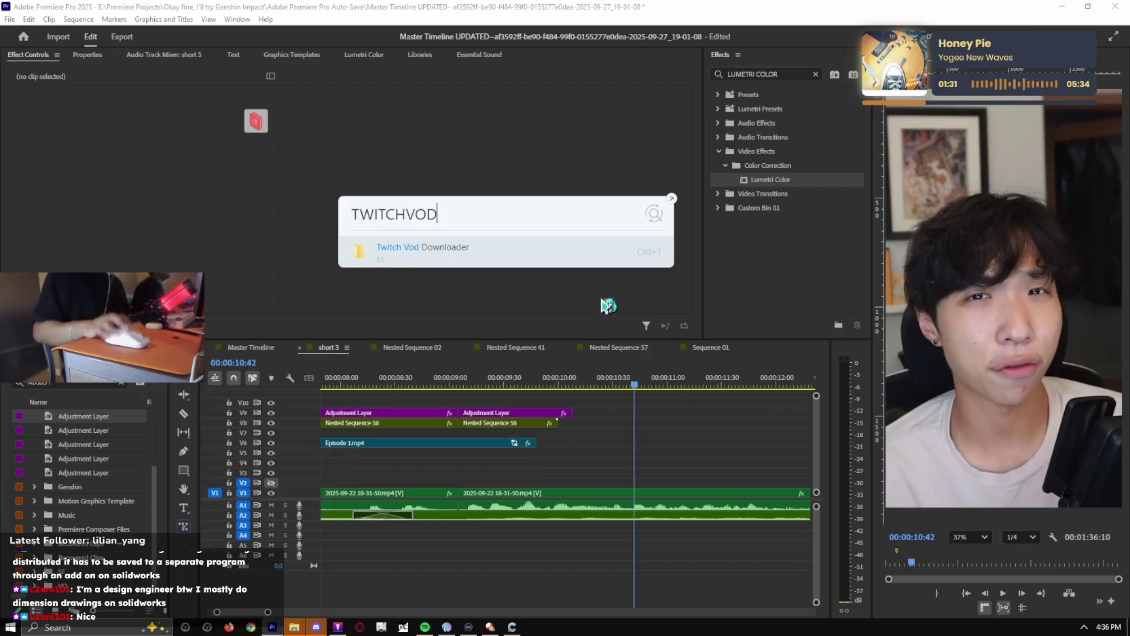
key(Return)
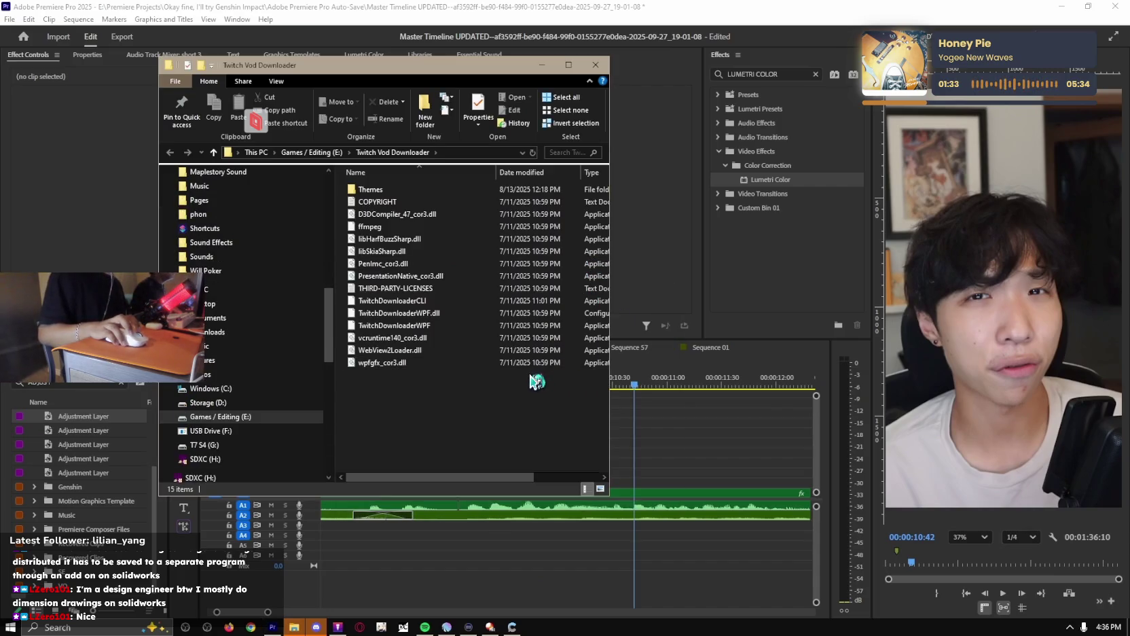
click(469, 326)
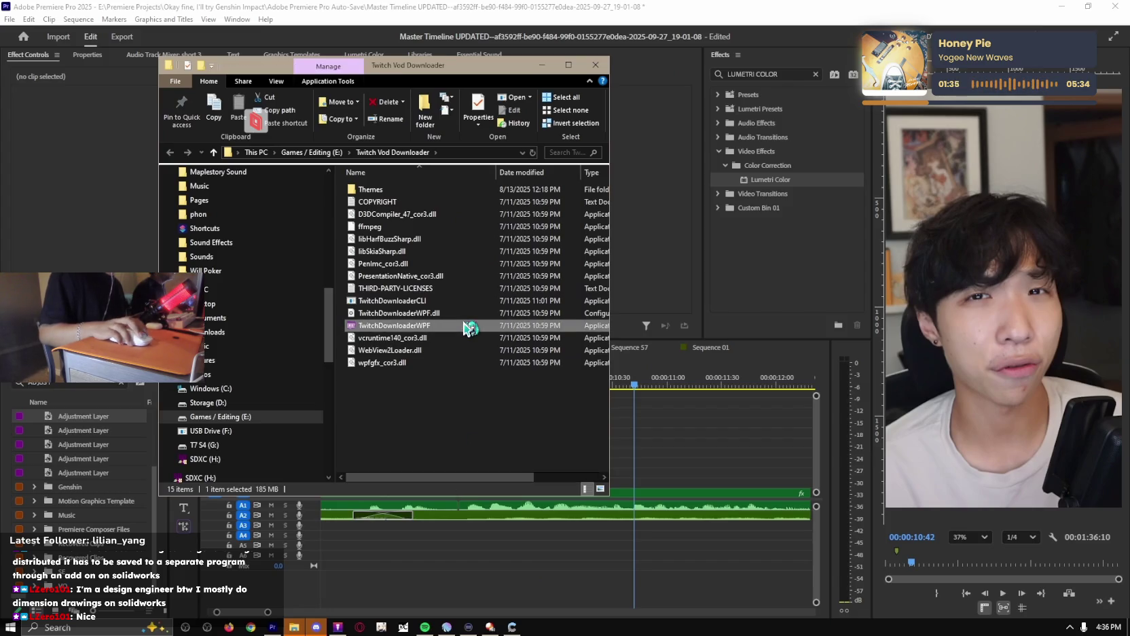